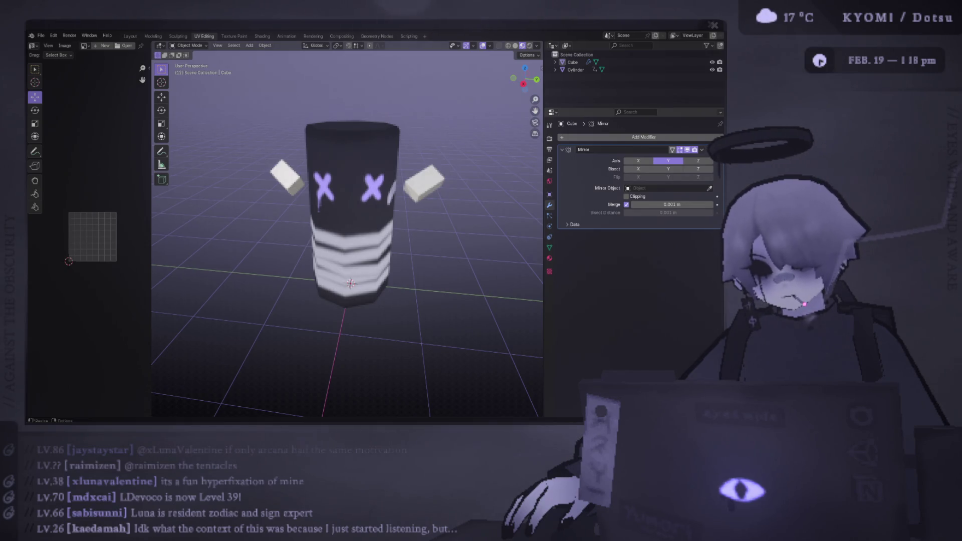
Step: Delete the mirrored cube arms object, leaving only the cylinder bag
mouse_move(350, 225)
middle_down()
mouse_move(296, 182)
mouse_move(194, 199)
mouse_move(359, 219)
middle_up()
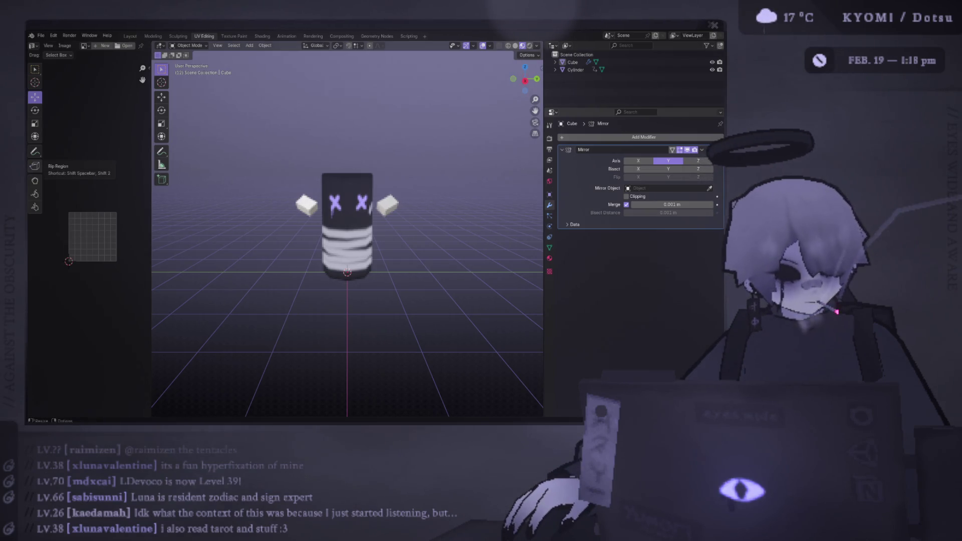
key(alt+Tab)
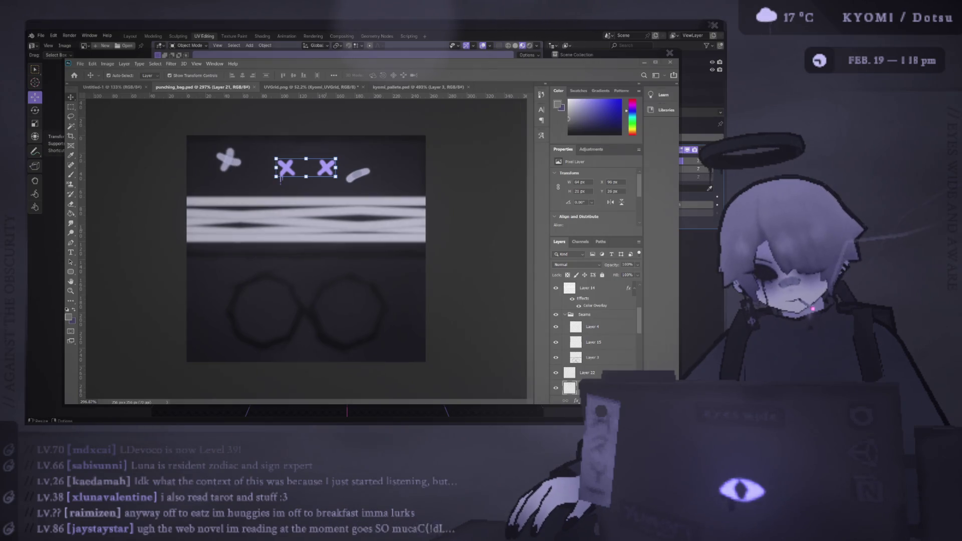
key(alt+Tab)
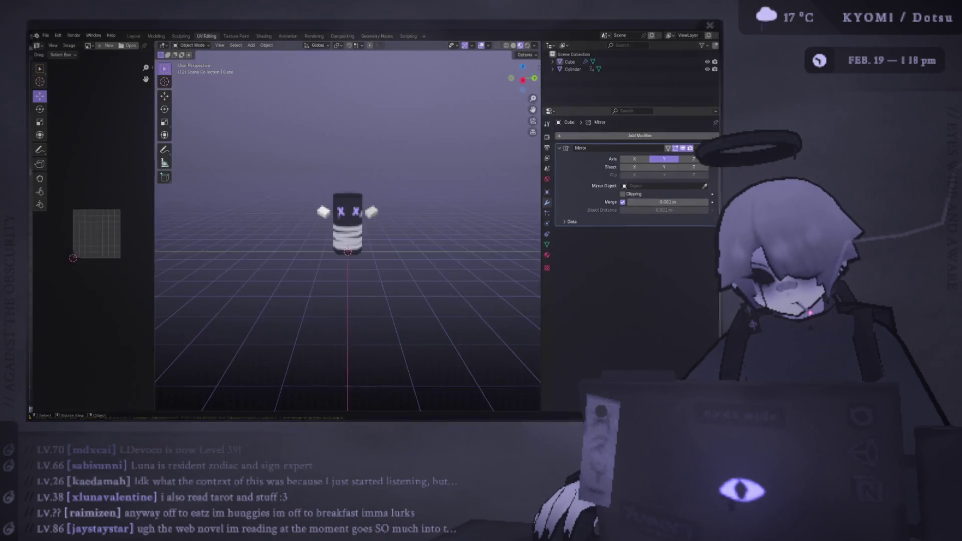
scroll(348, 225, up, 3)
key(Delete)
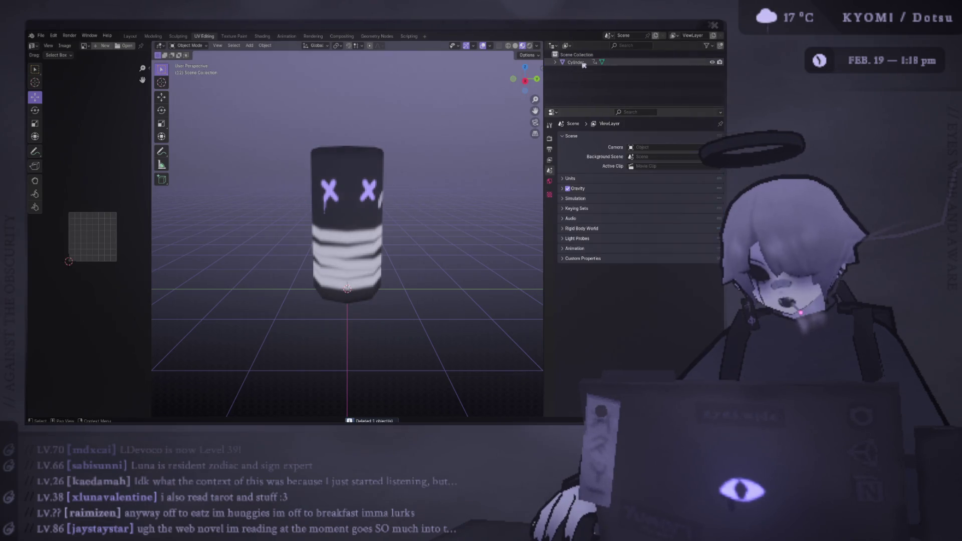
Step: Rename the Cylinder object to 'Punching Bag' in the Outliner
double_click(583, 62)
text(Pu)
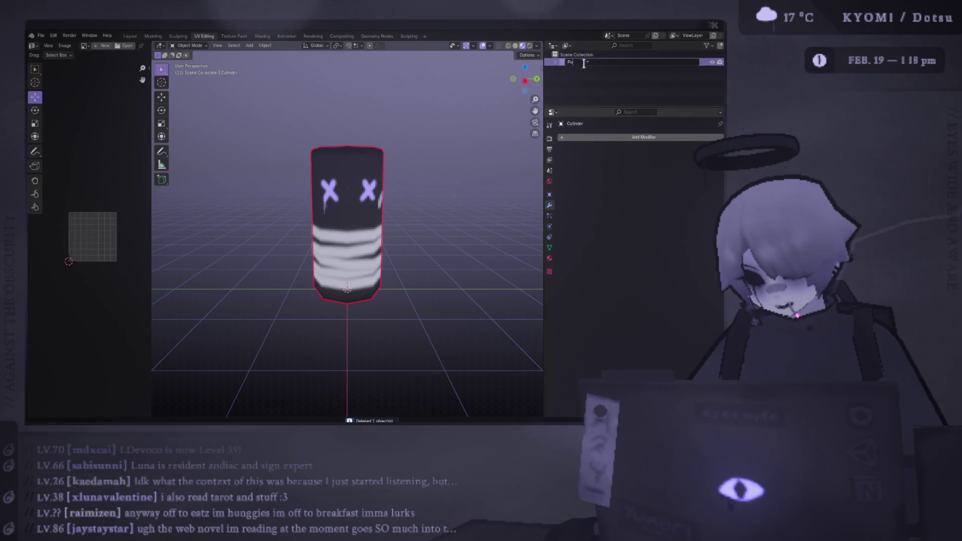
text(nching B ah)
key(Return)
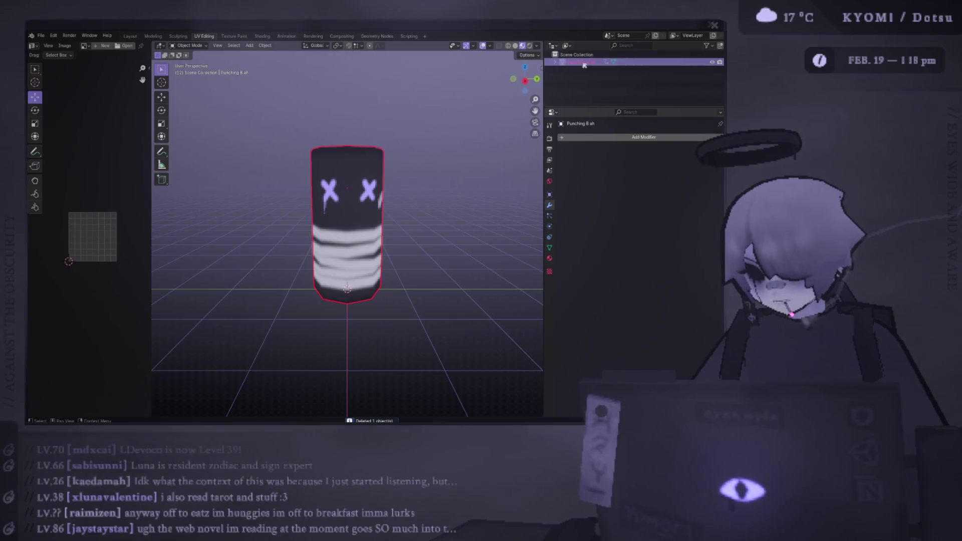
key(BackSpace)
key(BackSpace)
key(BackSpace)
text(ag)
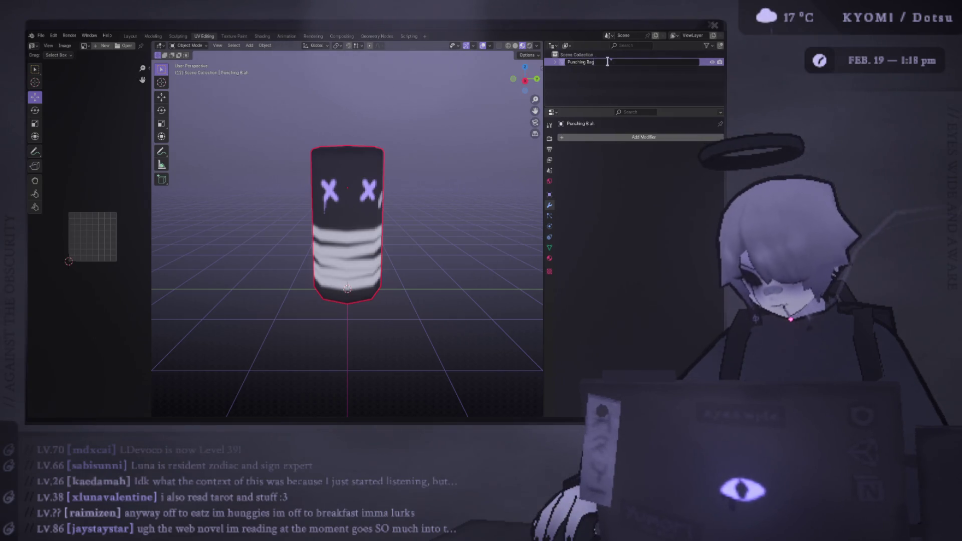
key(Return)
scroll(365, 136, down, 1)
mouse_move(365, 136)
middle_down()
mouse_move(317, 118)
mouse_move(328, 151)
mouse_move(398, 176)
mouse_move(411, 169)
mouse_move(411, 183)
mouse_move(399, 189)
mouse_move(441, 149)
mouse_move(379, 152)
mouse_move(408, 101)
mouse_move(396, 108)
mouse_move(406, 105)
mouse_move(367, 97)
mouse_move(410, 101)
middle_up()
scroll(399, 189, up, 1)
scroll(409, 102, up, 2)
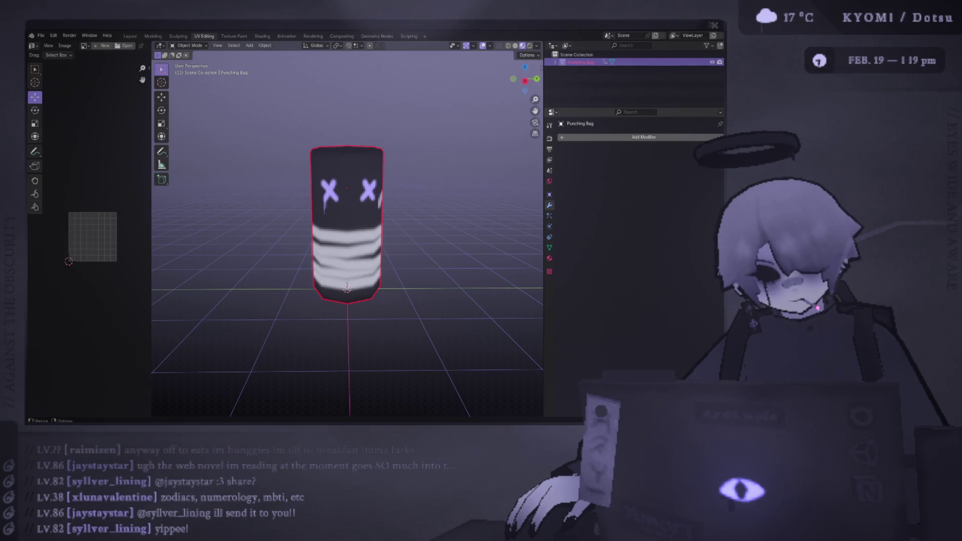
key(alt+Tab)
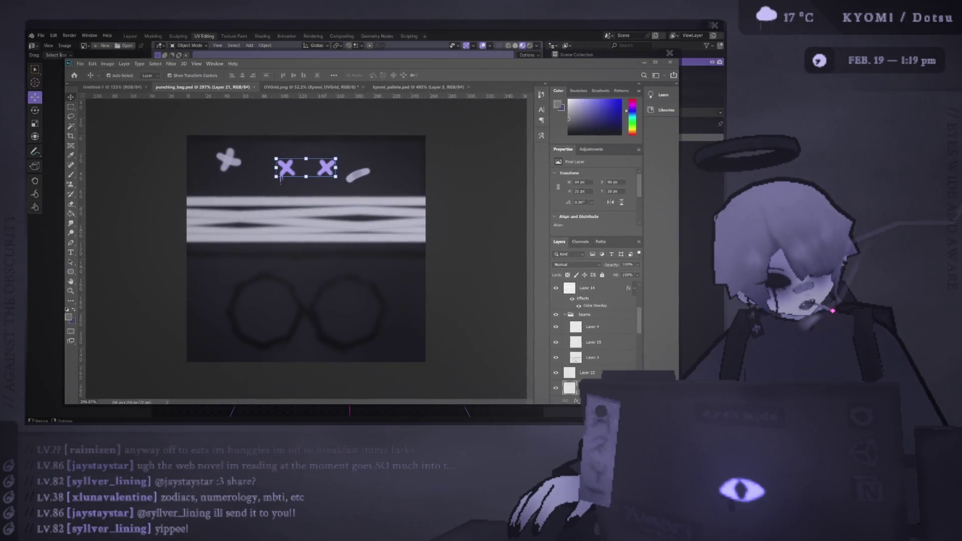
key(alt+Tab)
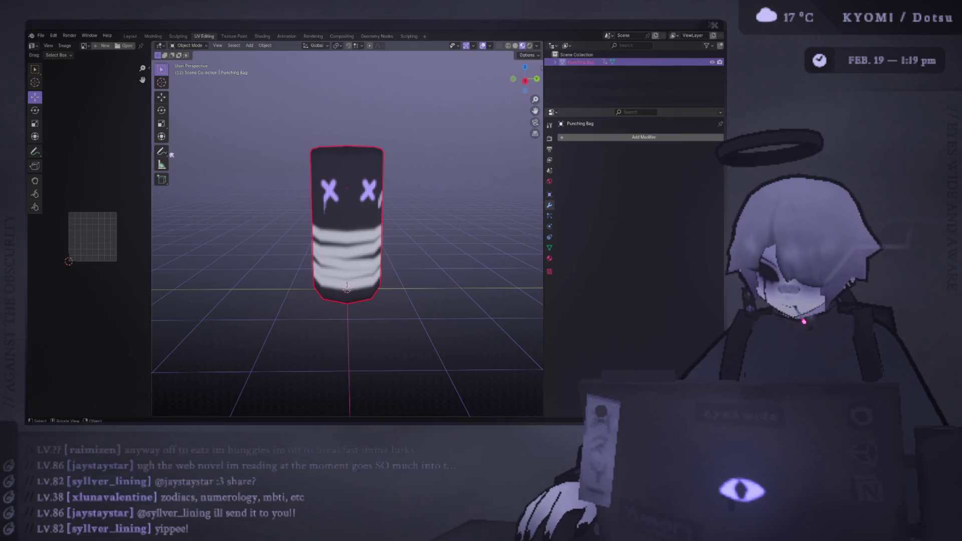
mouse_move(151, 164)
mouse_down()
mouse_move(112, 165)
mouse_move(166, 165)
mouse_up()
mouse_move(300, 226)
middle_down()
mouse_move(542, 256)
mouse_move(511, 266)
mouse_move(414, 209)
mouse_move(361, 210)
mouse_move(338, 256)
mouse_move(268, 211)
middle_up()
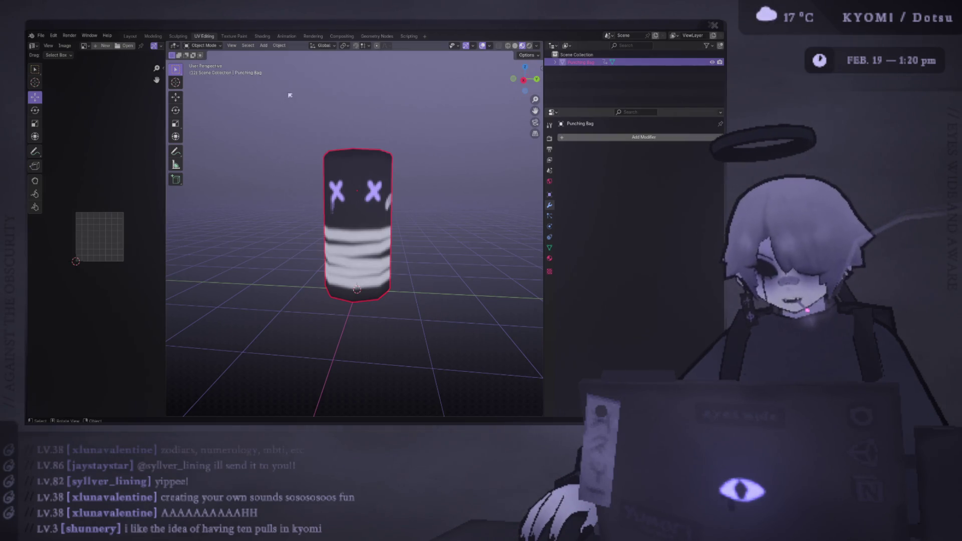
mouse_move(289, 96)
middle_down()
mouse_move(396, 156)
mouse_move(389, 209)
mouse_move(423, 395)
mouse_move(391, 167)
mouse_move(312, 142)
middle_up()
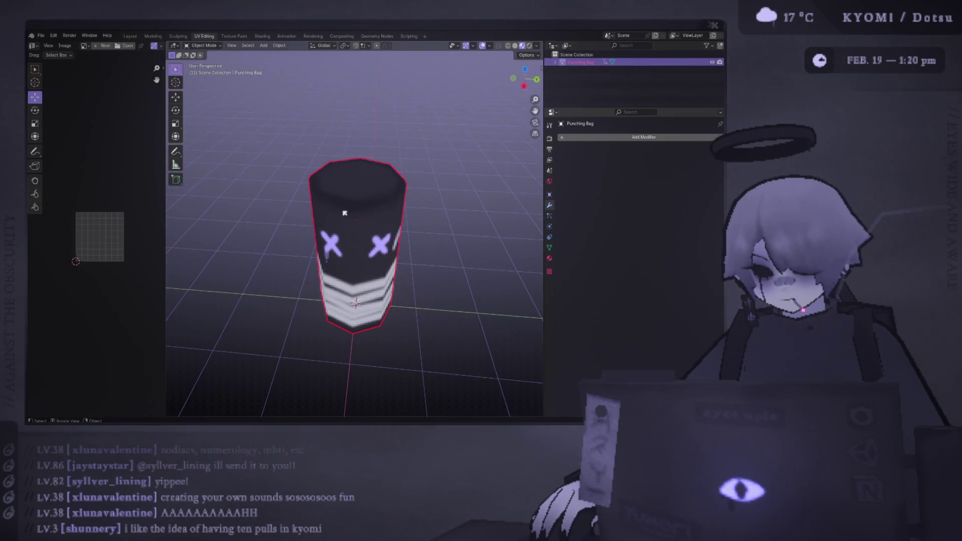
Step: Widen the UV editor area, orbit to a lower angle, and reselect the punching bag
click(312, 143)
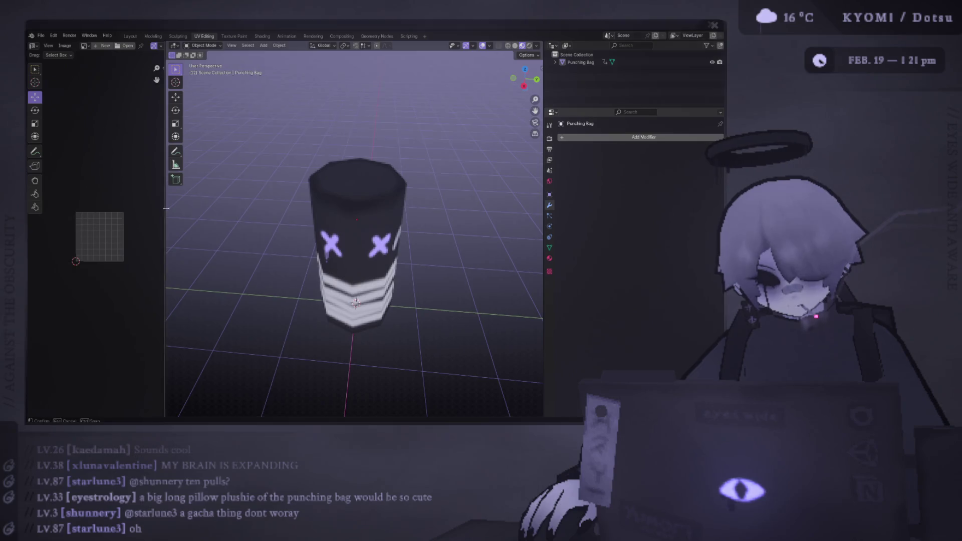
drag(165, 213, 220, 205)
scroll(297, 200, down, 3)
mouse_move(298, 200)
middle_down()
mouse_move(353, 150)
mouse_move(305, 150)
mouse_move(260, 176)
mouse_move(366, 182)
middle_up()
scroll(365, 183, up, 2)
click(382, 240)
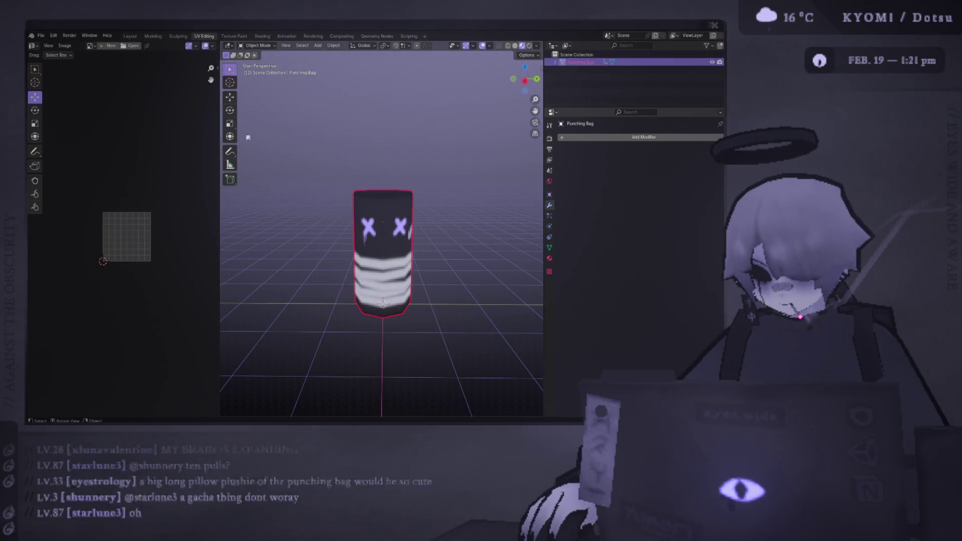
Step: Switch to the Layout workspace and orbit to a level view of the punching bag
click(130, 36)
mouse_move(325, 150)
middle_down()
mouse_move(323, 164)
mouse_move(322, 151)
middle_up()
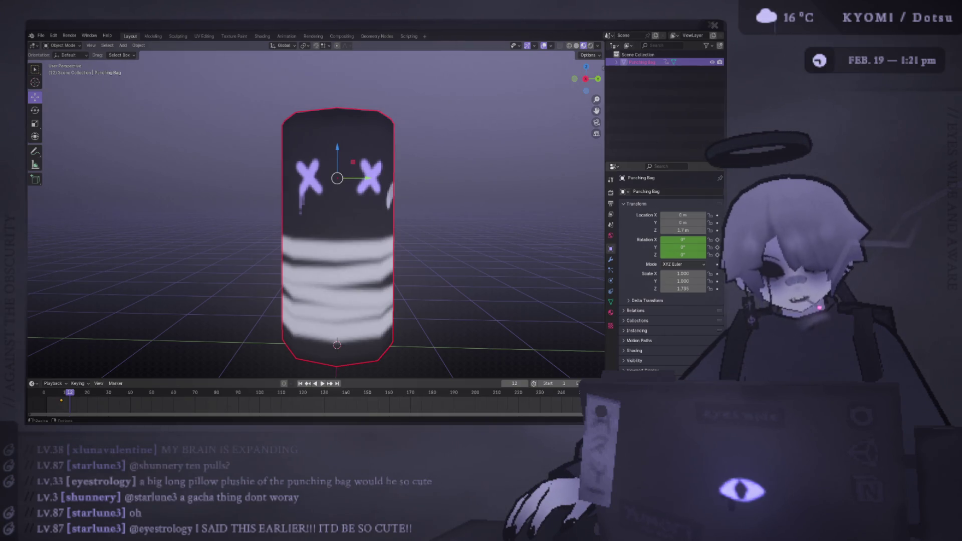
scroll(326, 225, down, 3)
mouse_move(325, 225)
middle_down()
mouse_move(346, 220)
mouse_move(321, 216)
mouse_move(326, 235)
middle_up()
mouse_move(360, 182)
middle_down()
mouse_move(155, 200)
mouse_move(331, 189)
mouse_move(528, 197)
middle_up()
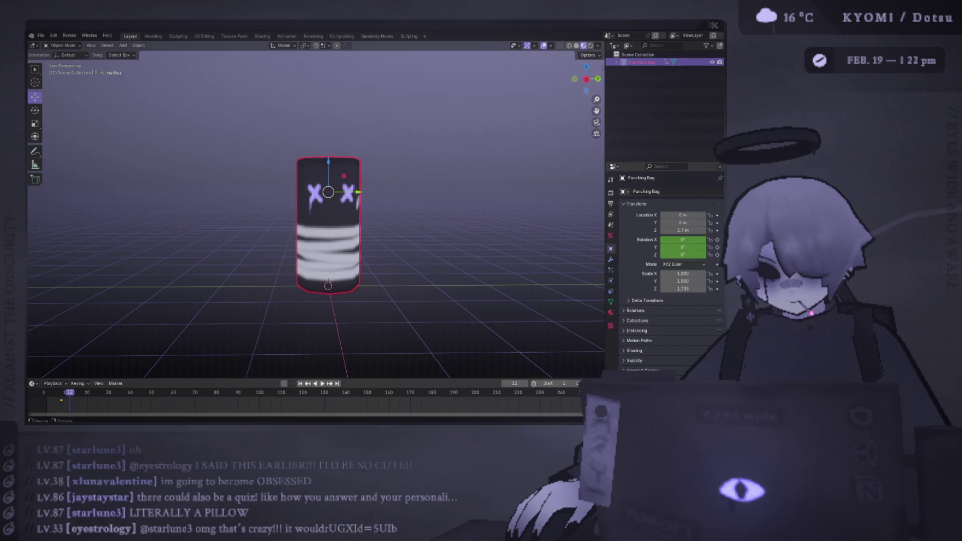
key(alt+Tab)
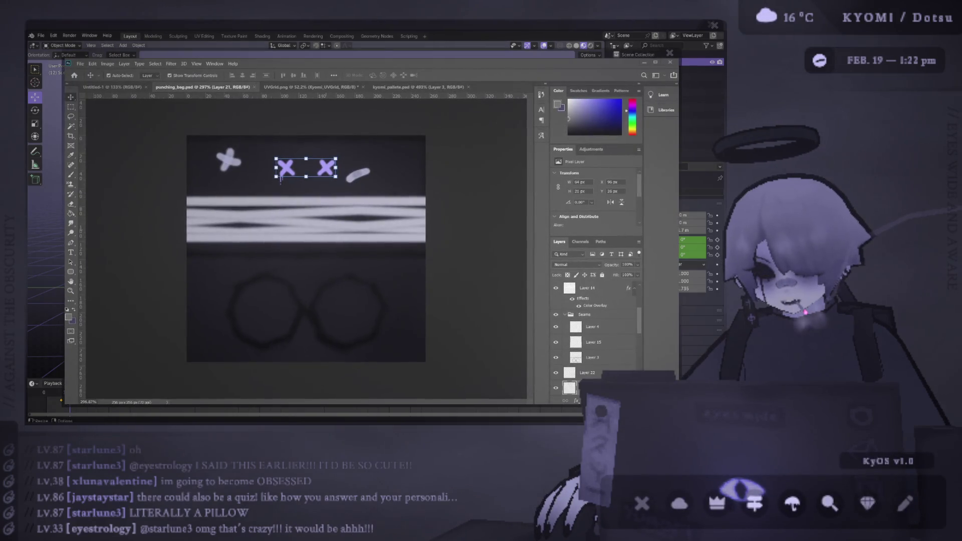
key(alt+Tab)
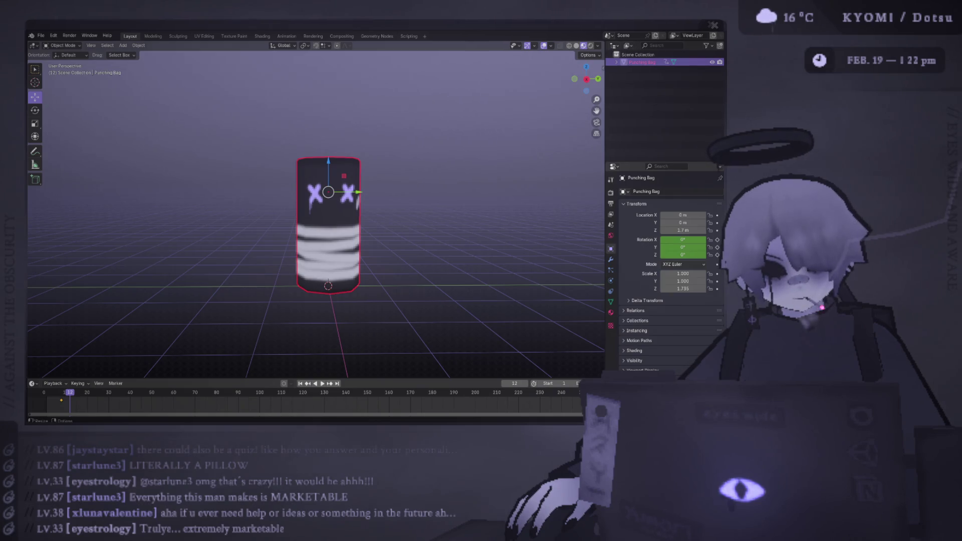
mouse_move(352, 182)
middle_down()
mouse_move(223, 135)
mouse_move(122, 39)
middle_up()
click(123, 45)
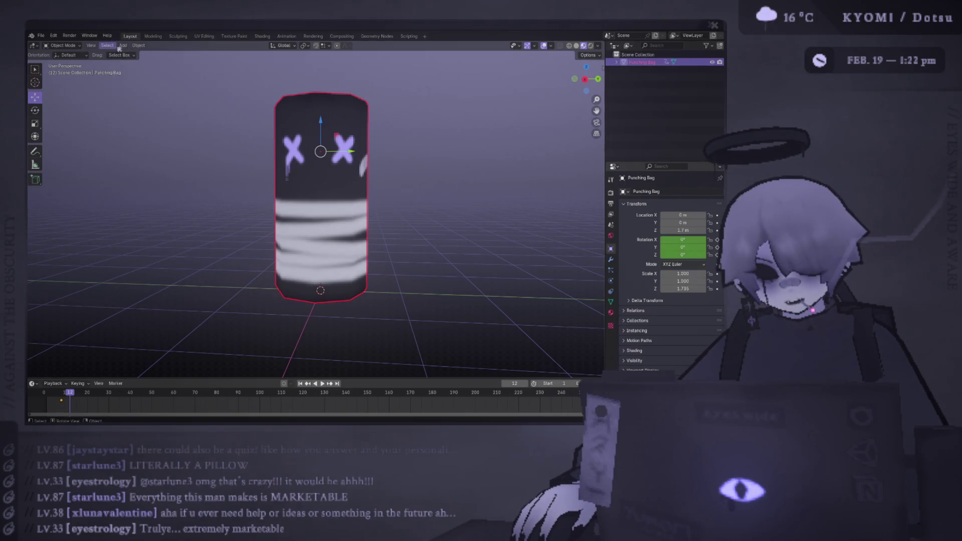
Step: Add an armature to the scene at the origin
mouse_move(134, 55)
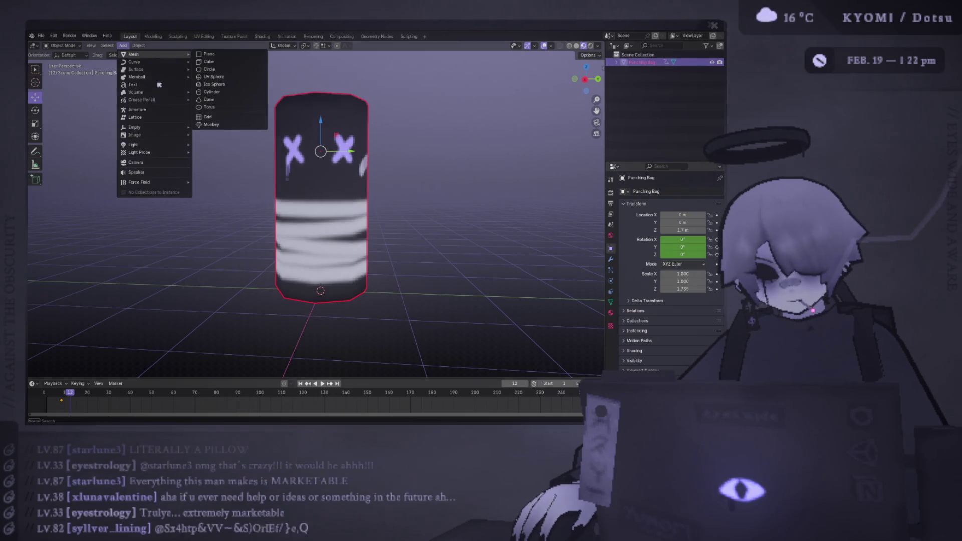
click(135, 109)
scroll(348, 247, down, 3)
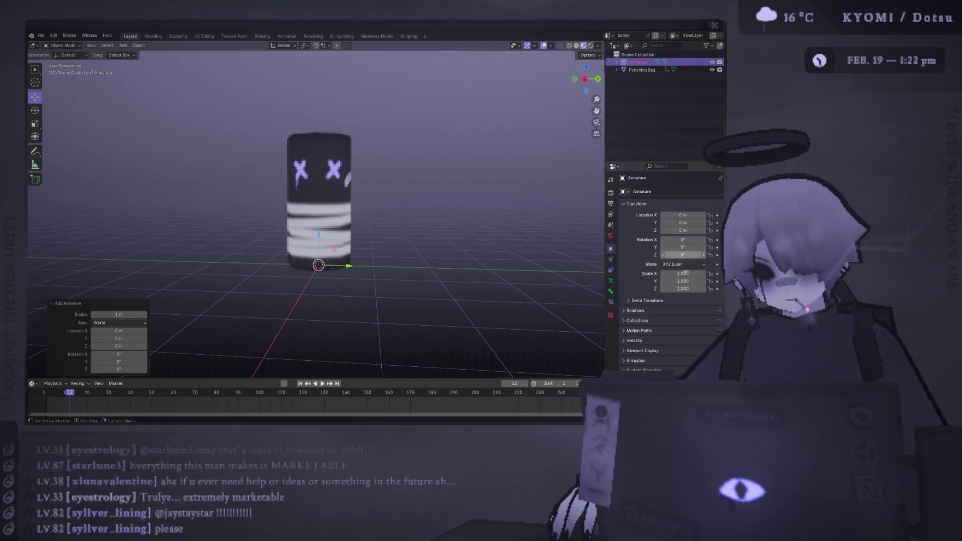
Step: Enable In Front in the armature's Viewport Display so the bone shows through the bag
click(611, 291)
click(656, 234)
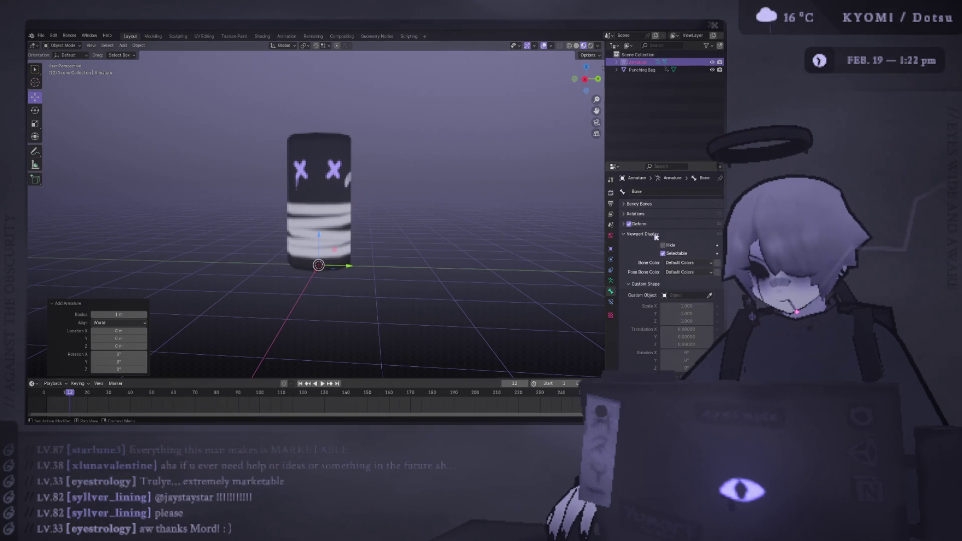
click(652, 234)
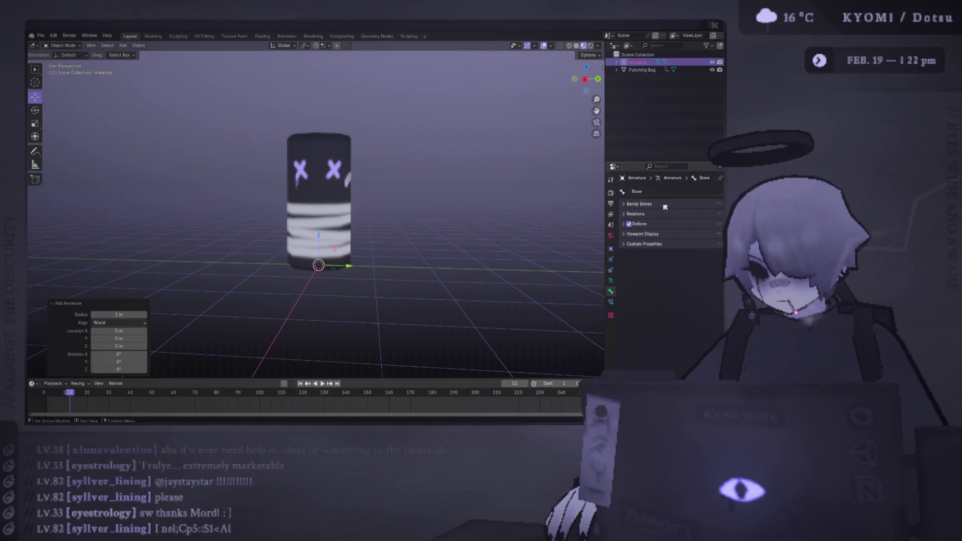
click(646, 214)
click(646, 214)
click(643, 233)
click(643, 234)
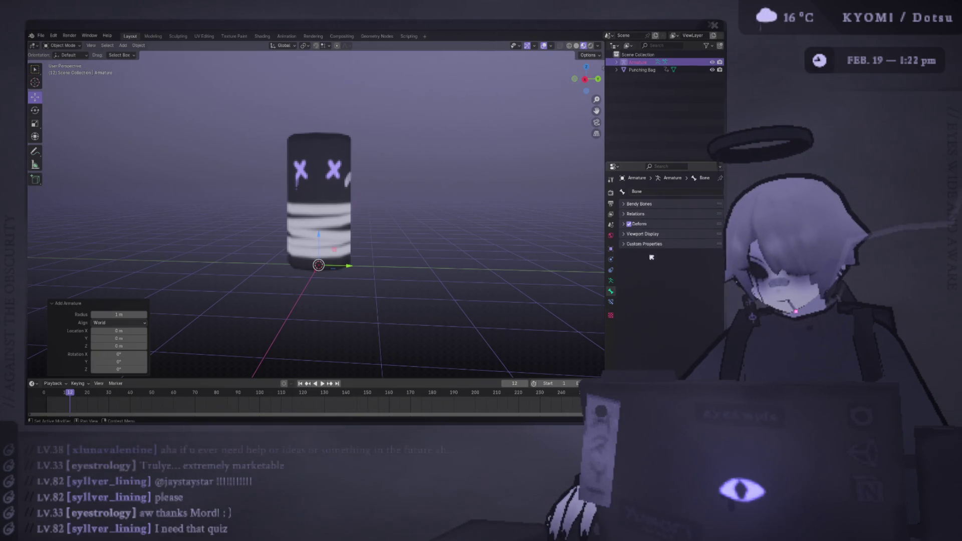
click(611, 281)
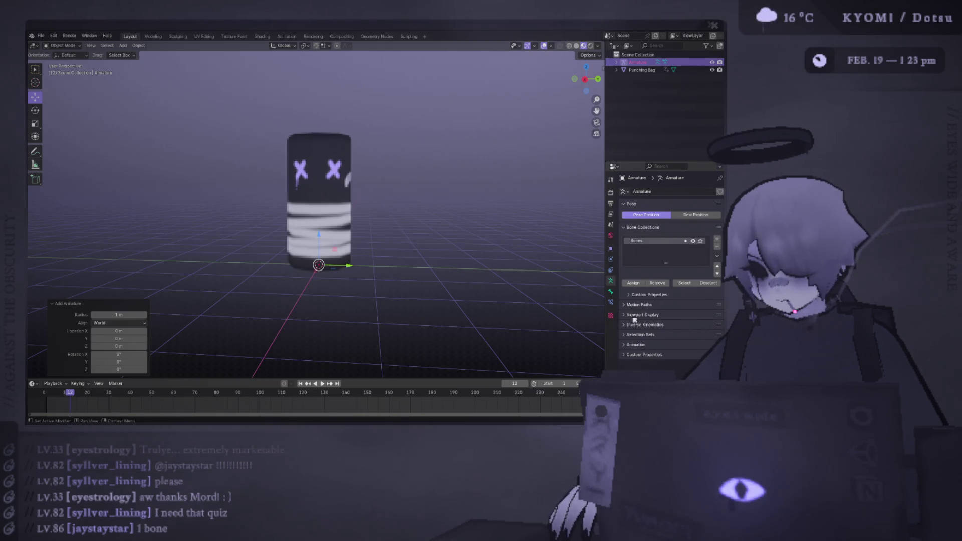
click(660, 315)
click(664, 360)
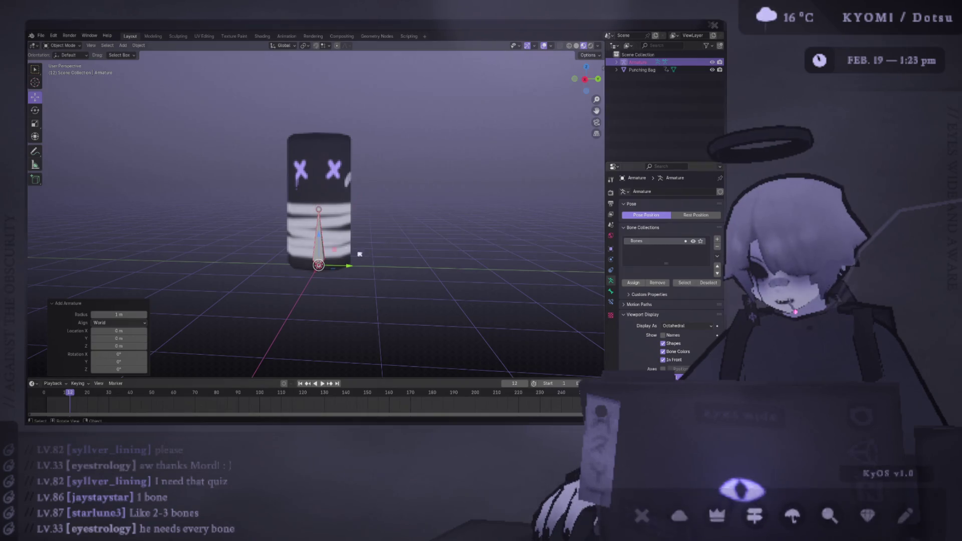
Step: From the right-side view, shrink the bone to about 0.808 scale and centre it in view
key(KP_3)
key(s)
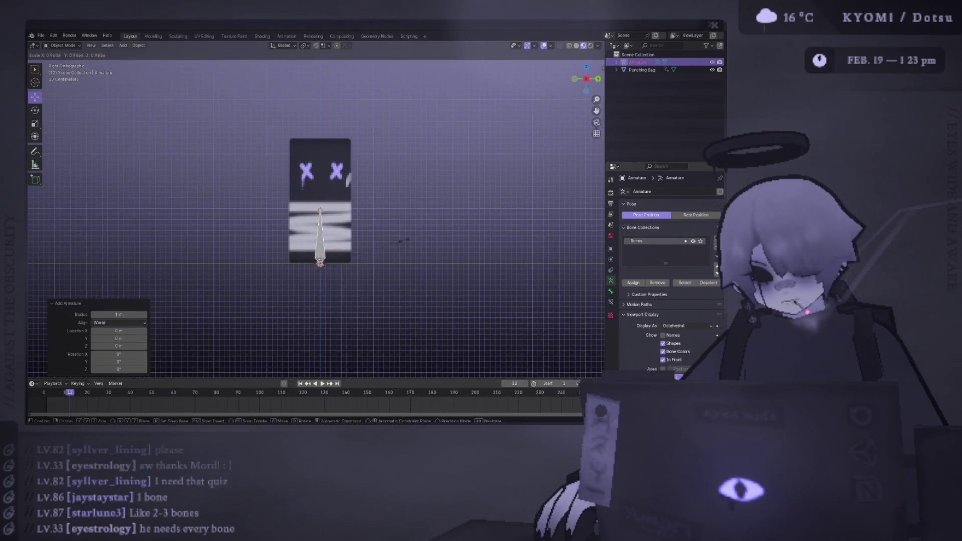
click(382, 245)
key(g)
key(z)
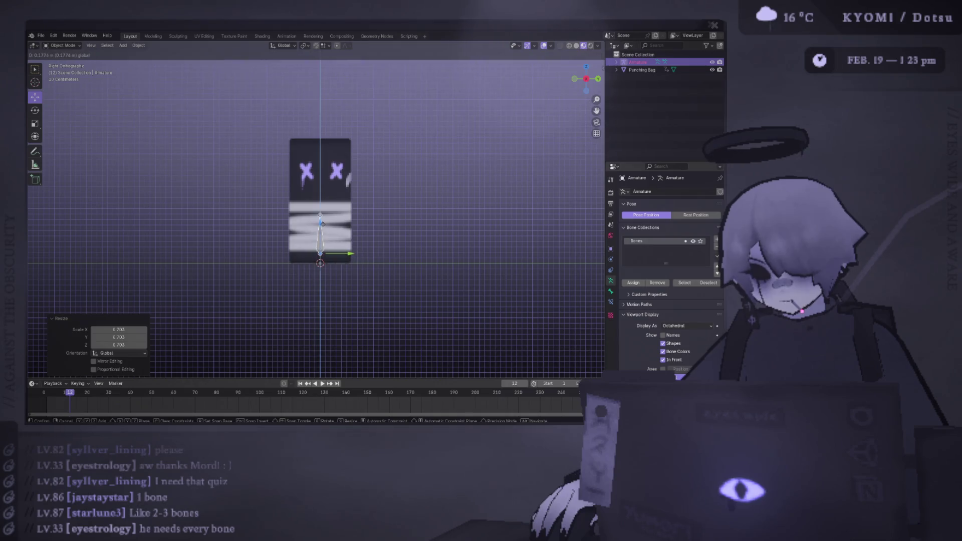
key(Escape)
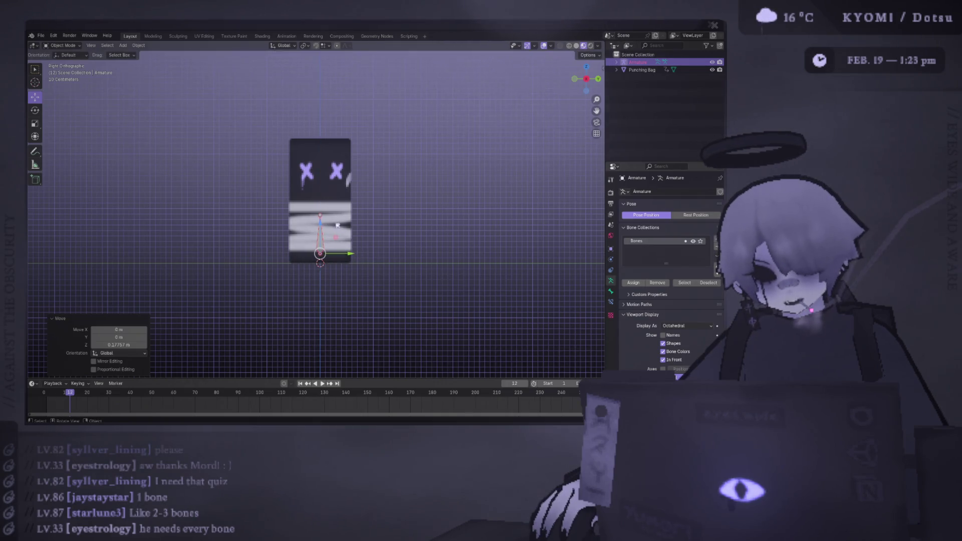
key(s)
click(382, 229)
mouse_move(382, 229)
middle_down()
mouse_move(350, 235)
mouse_move(371, 243)
middle_up()
key(KP_3)
scroll(402, 242, up, 3)
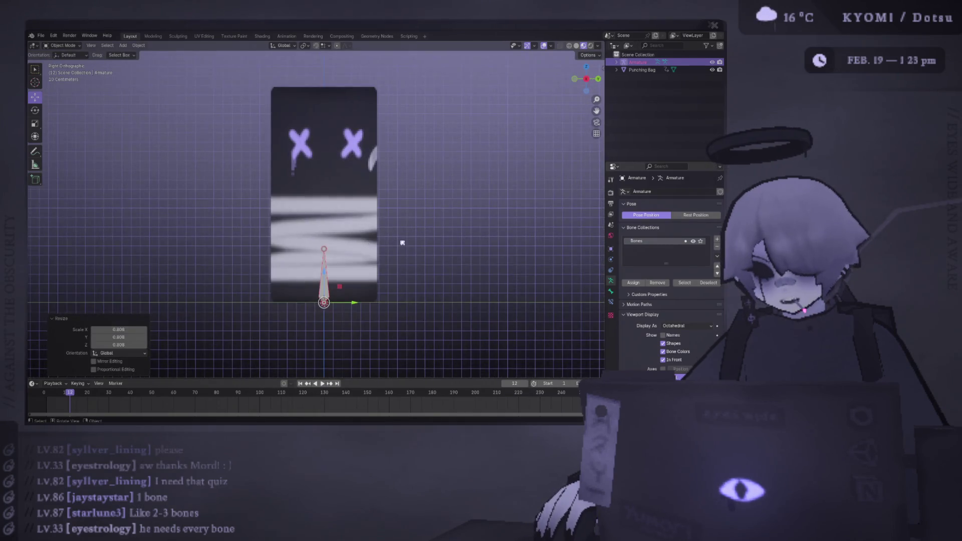
shift+middle_drag(327, 273, 323, 247)
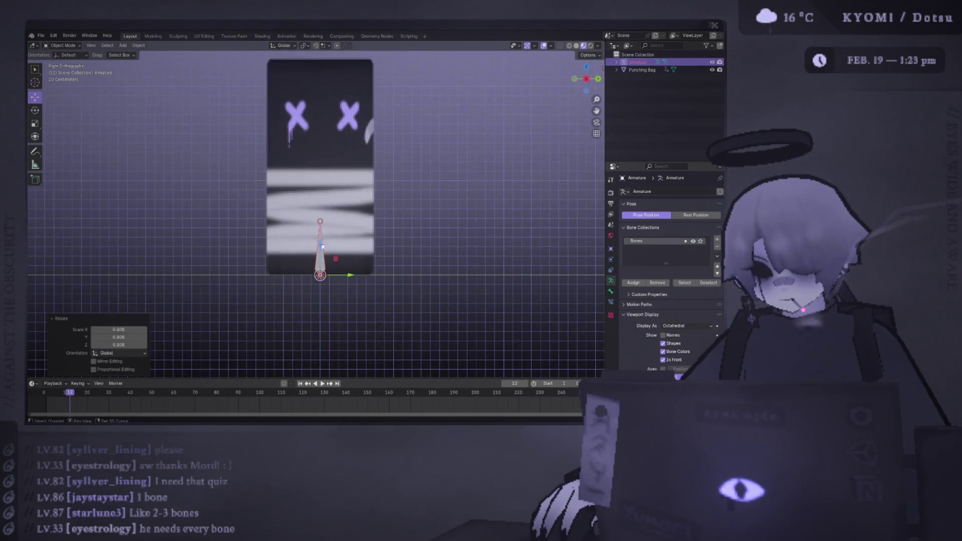
scroll(322, 246, down, 2)
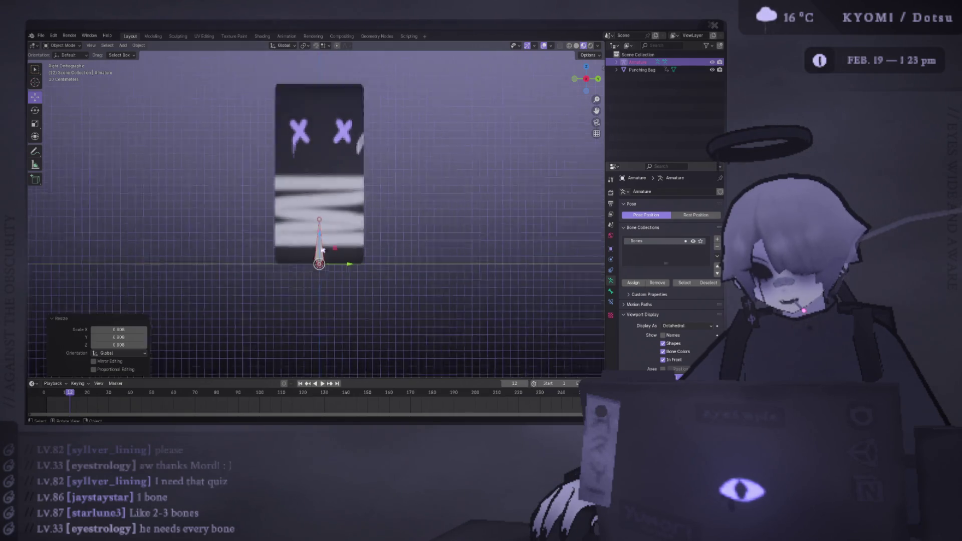
Step: Raise the armature about 0.91 m, scale it to 0.819, and save the file
key(g)
key(z)
click(326, 179)
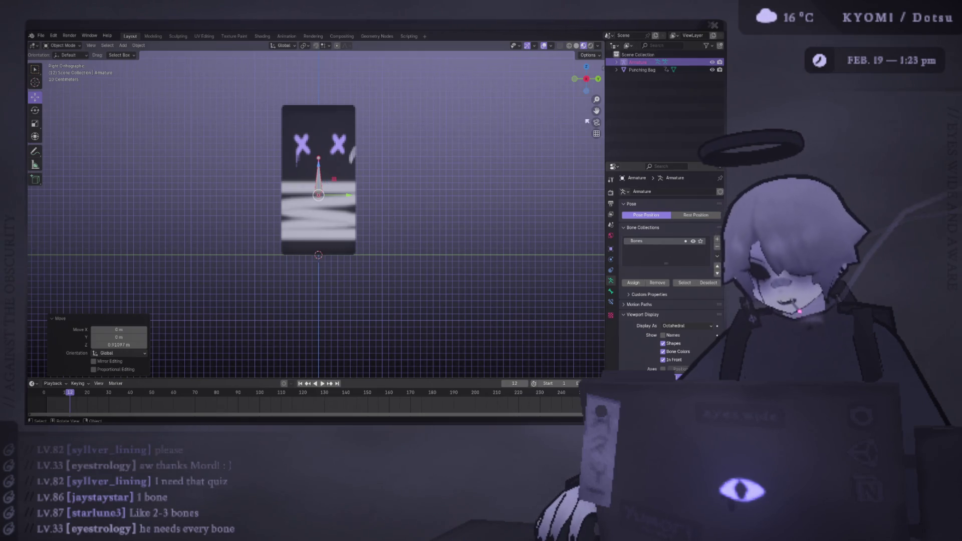
key(s)
click(385, 161)
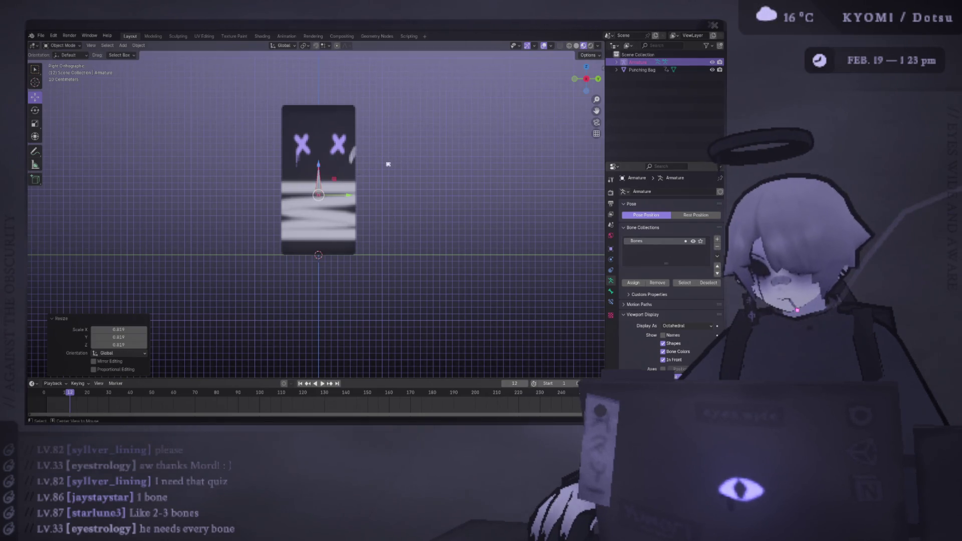
key(ctrl+s)
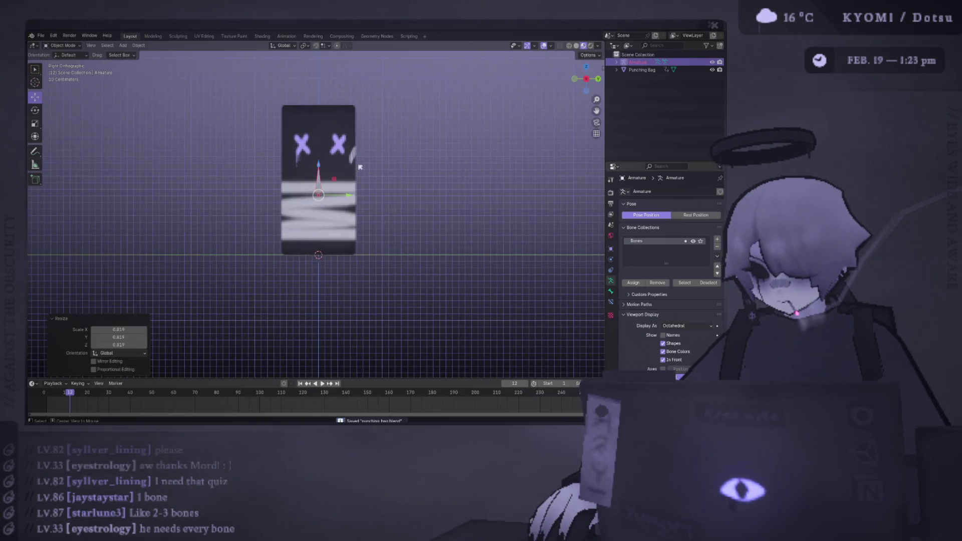
Step: Duplicate the armature and place the copy about 0.65 m lower
key(shift+d)
right_click(316, 181)
key(g)
key(z)
click(321, 216)
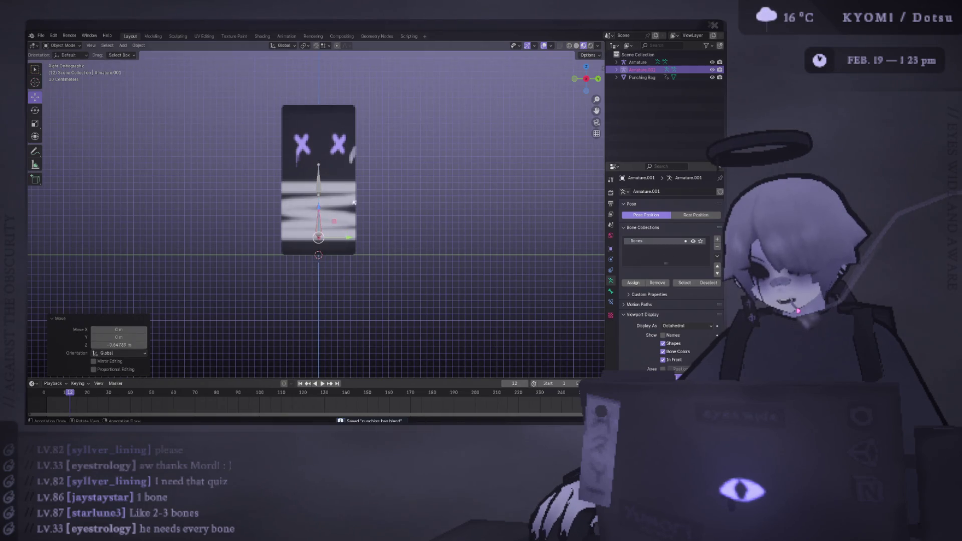
Step: Discard the duplicate armature with two undos
click(667, 193)
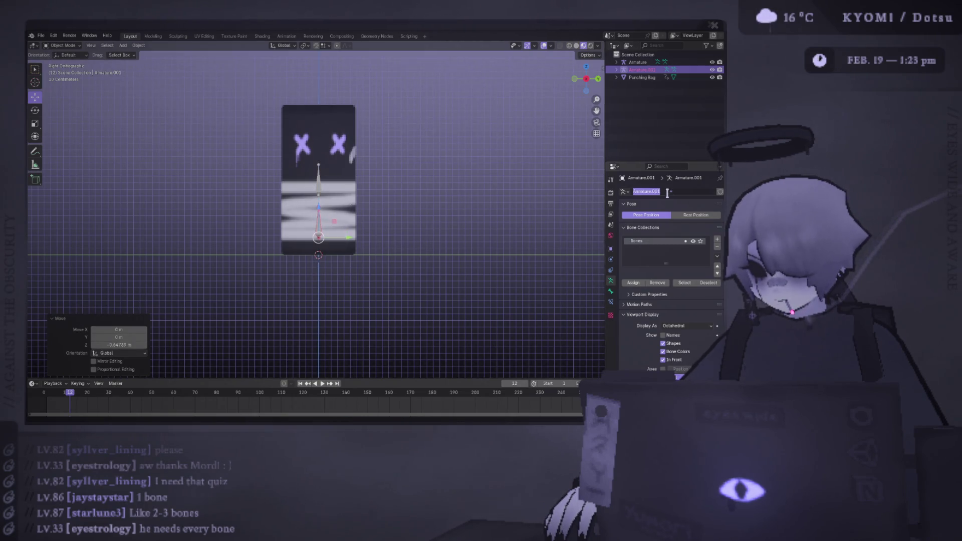
key(Escape)
key(ctrl+z)
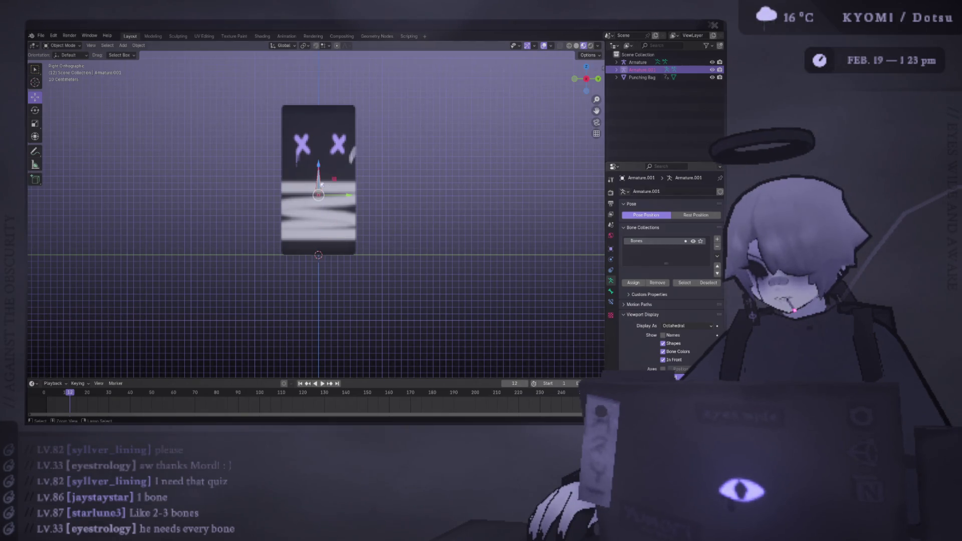
key(ctrl+z)
Step: In Edit Mode, duplicate the bone and move the copy straight down below the original
key(Tab)
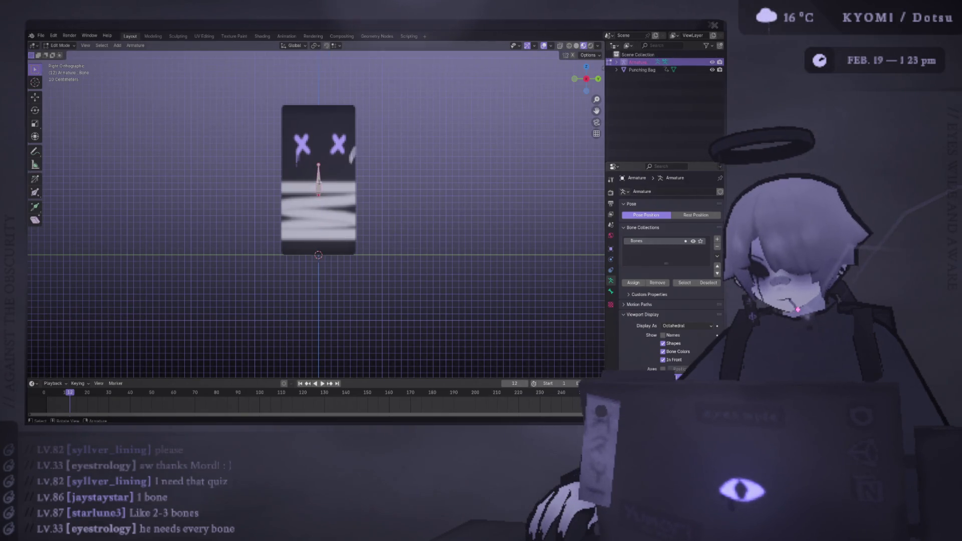
key(shift+d)
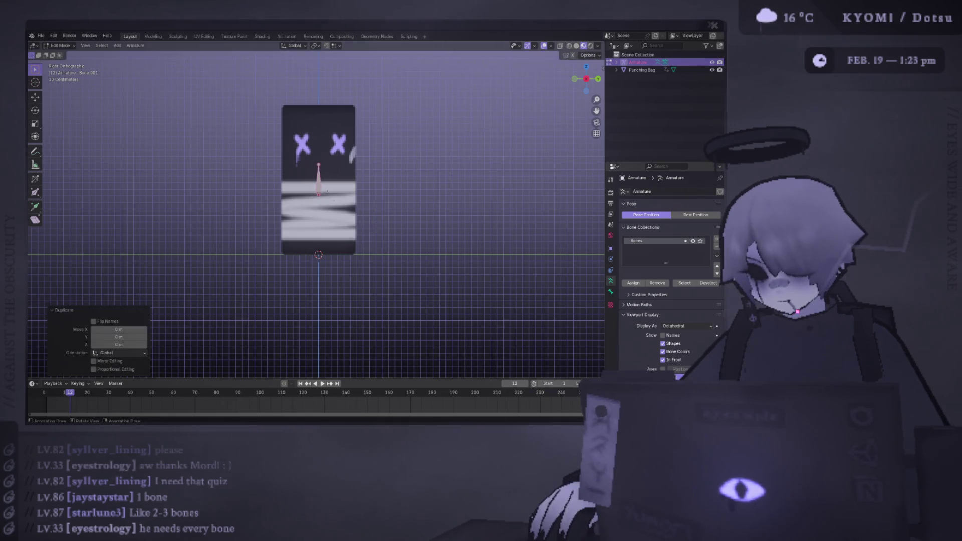
key(x)
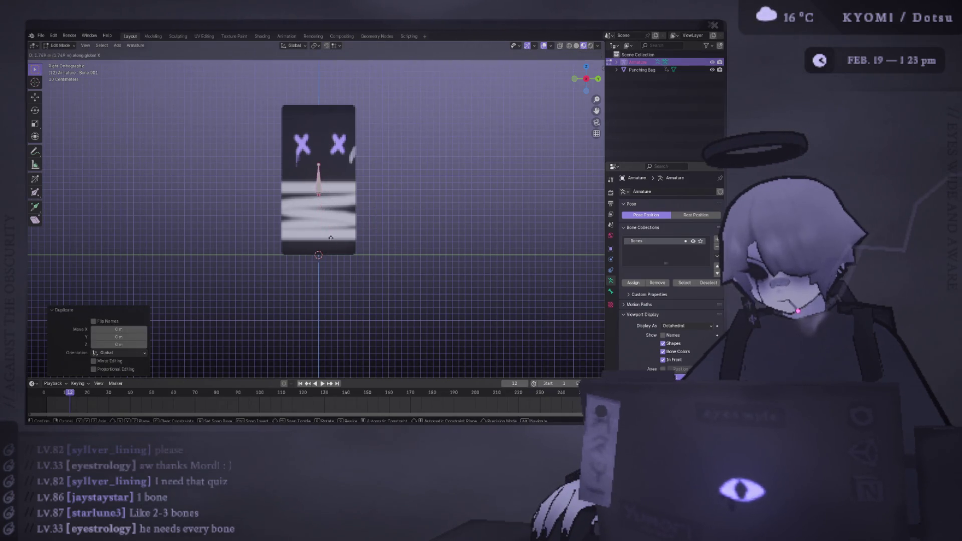
key(z)
click(331, 220)
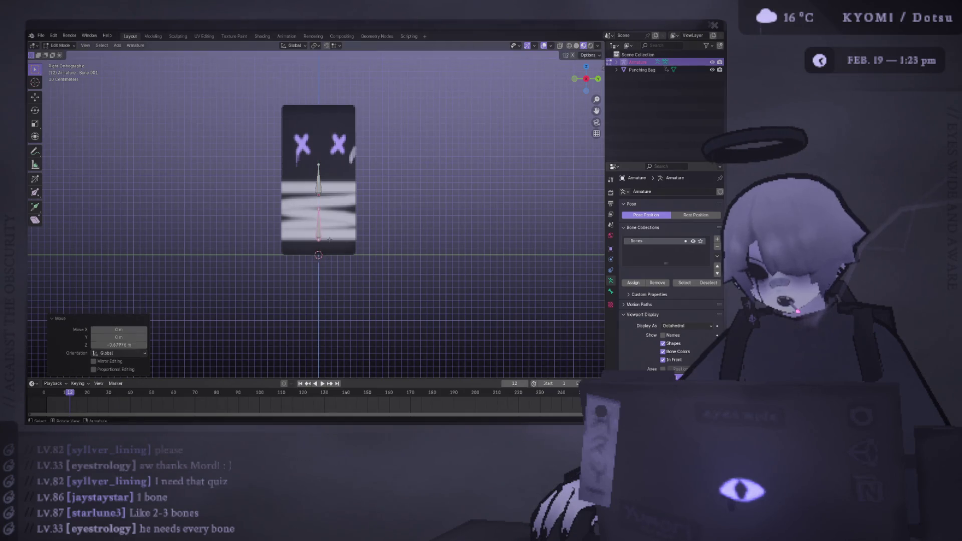
Step: Parent the new lower bone to the original Bone in its Relations settings
click(693, 326)
click(694, 325)
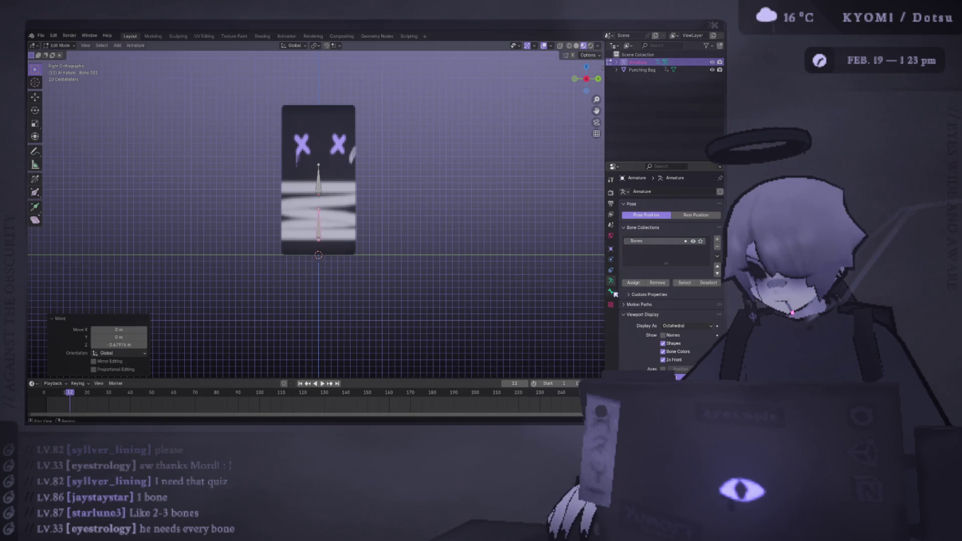
click(611, 292)
click(644, 315)
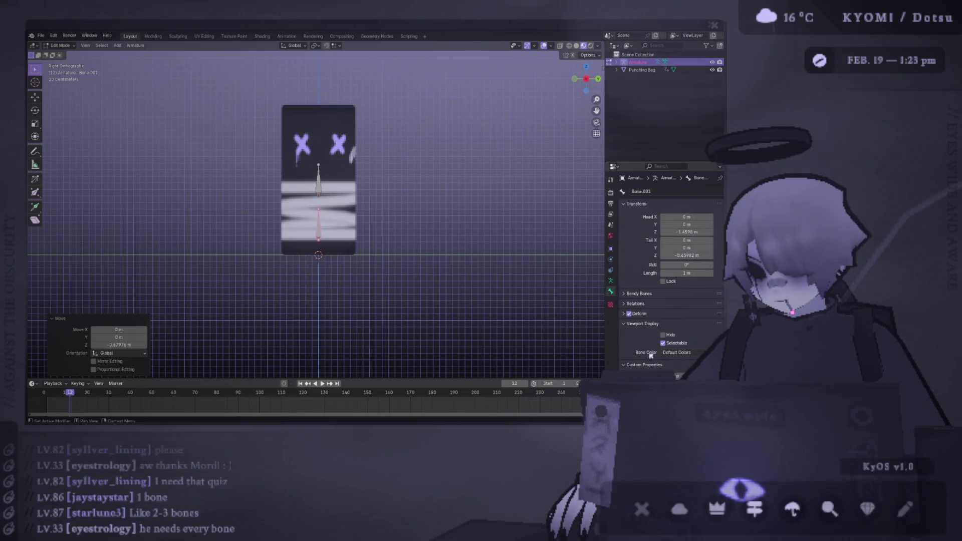
click(646, 304)
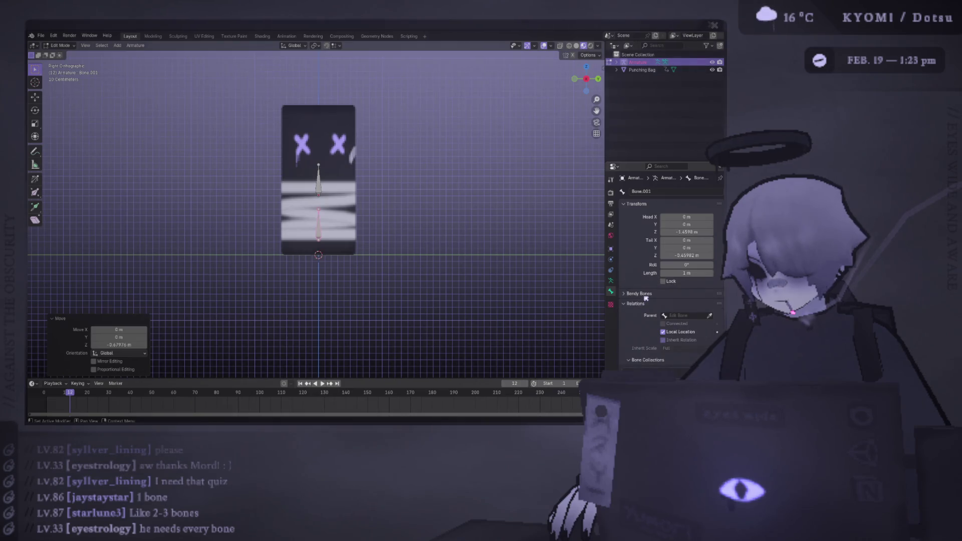
click(664, 316)
click(659, 326)
Step: Rename the upper bone 'Root' and the lower bone 'Bottom'
click(617, 61)
click(318, 178)
click(669, 192)
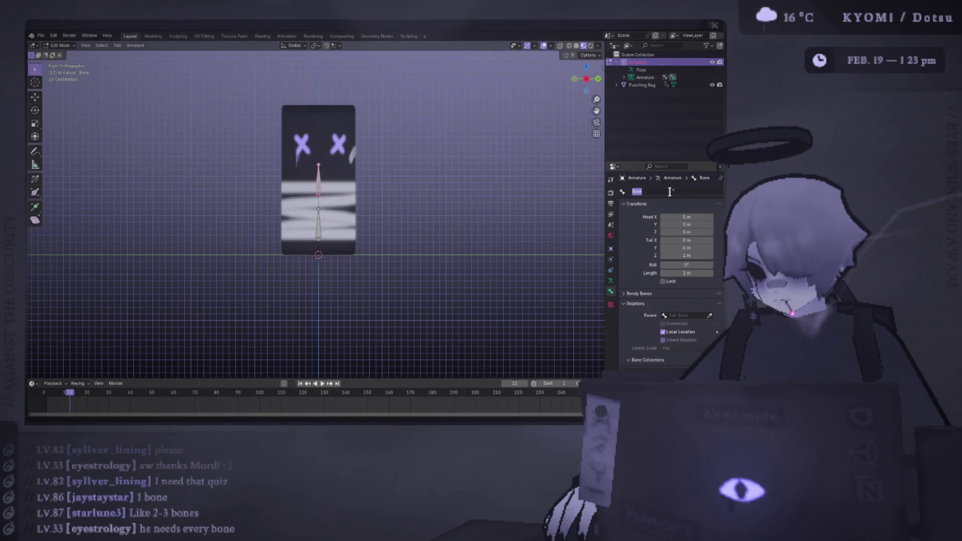
text(Root)
key(Return)
click(333, 224)
click(663, 191)
text(Bottom)
key(Return)
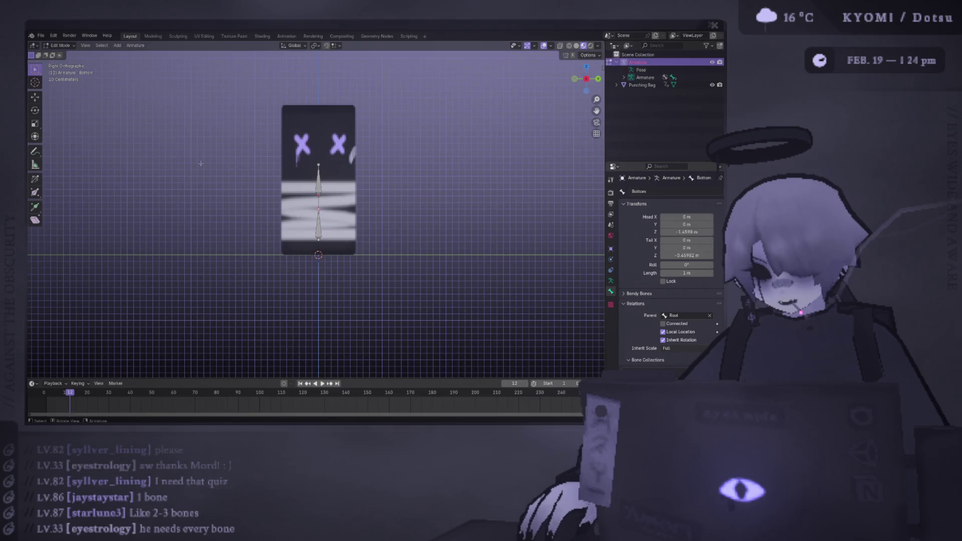
Step: Lengthen the Bottom bone's tip upward, discarding a trial extruded bone
key(shift+space)
key(g)
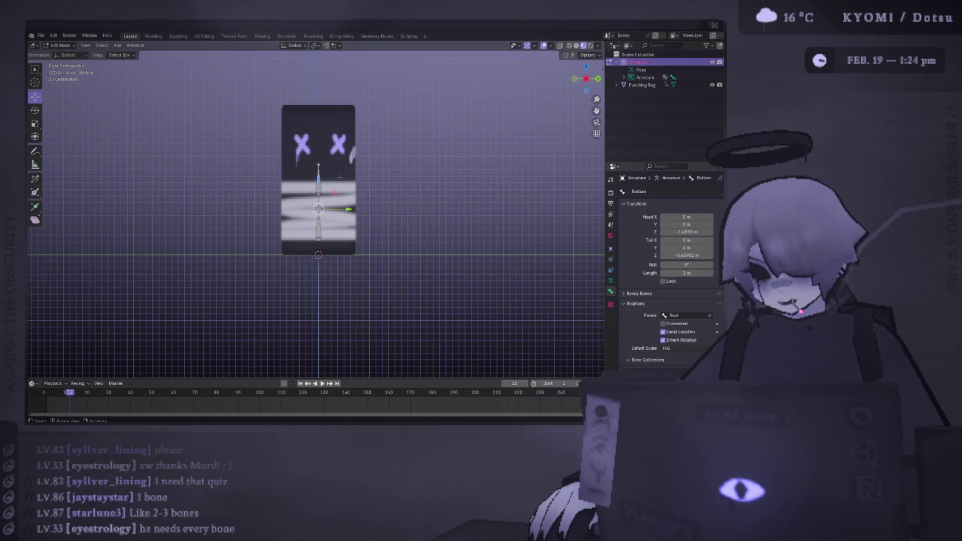
key(g)
click(435, 144)
key(ctrl+l)
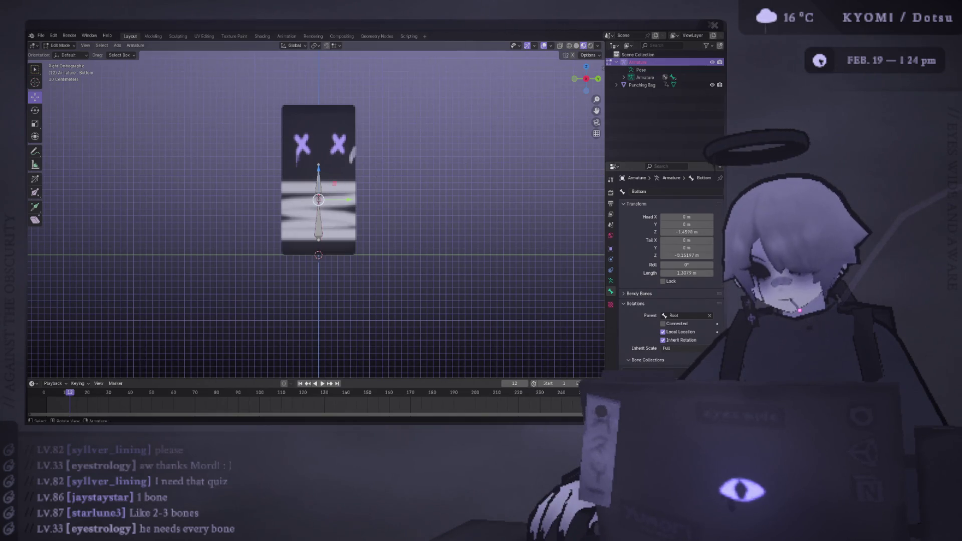
key(e)
key(z)
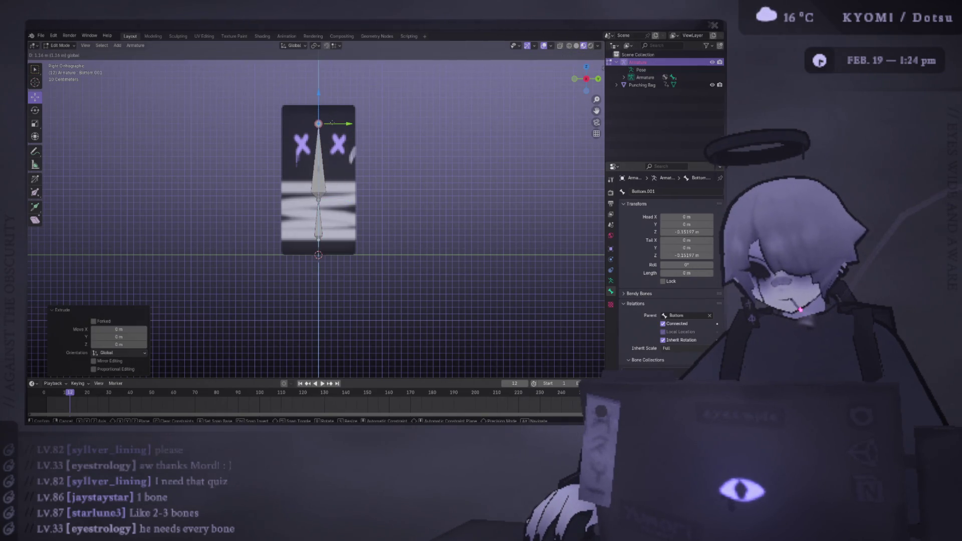
key(Escape)
key(ctrl+z)
Step: Move the Bottom bone up and reposition its top end and the middle joint
key(g)
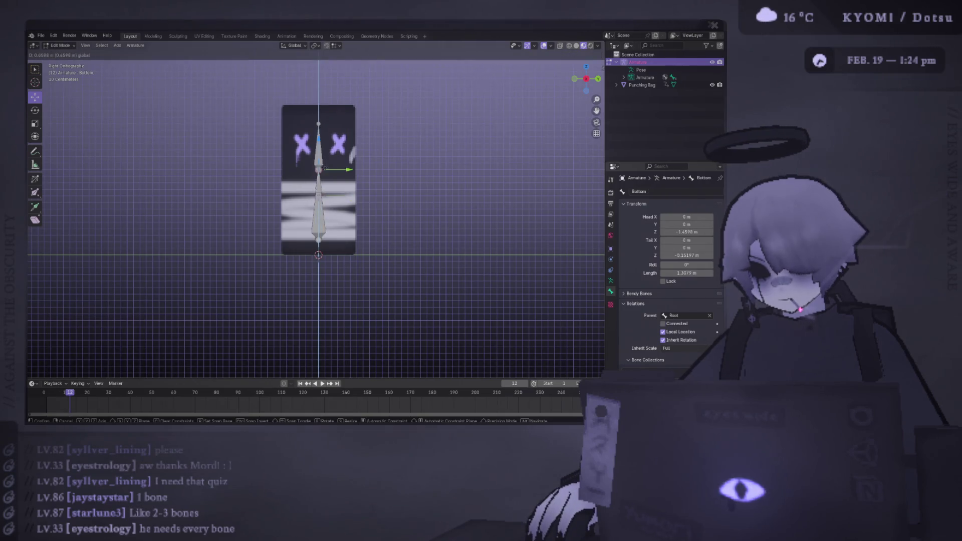
click(327, 249)
click(319, 240)
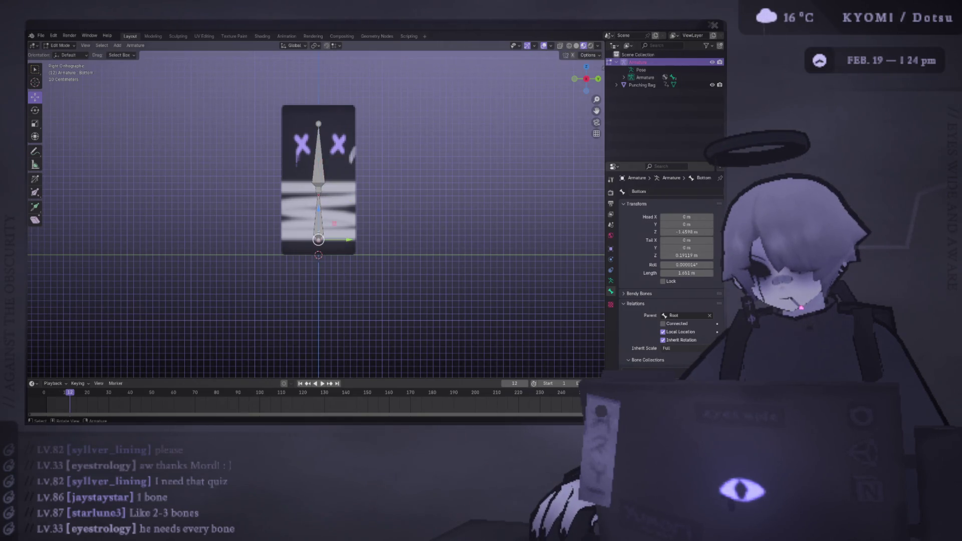
key(g)
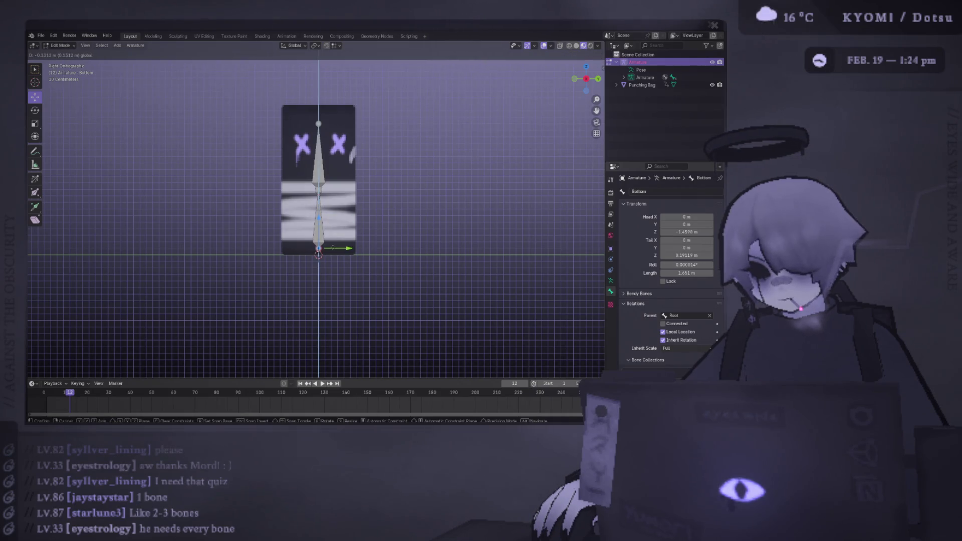
click(332, 247)
click(319, 188)
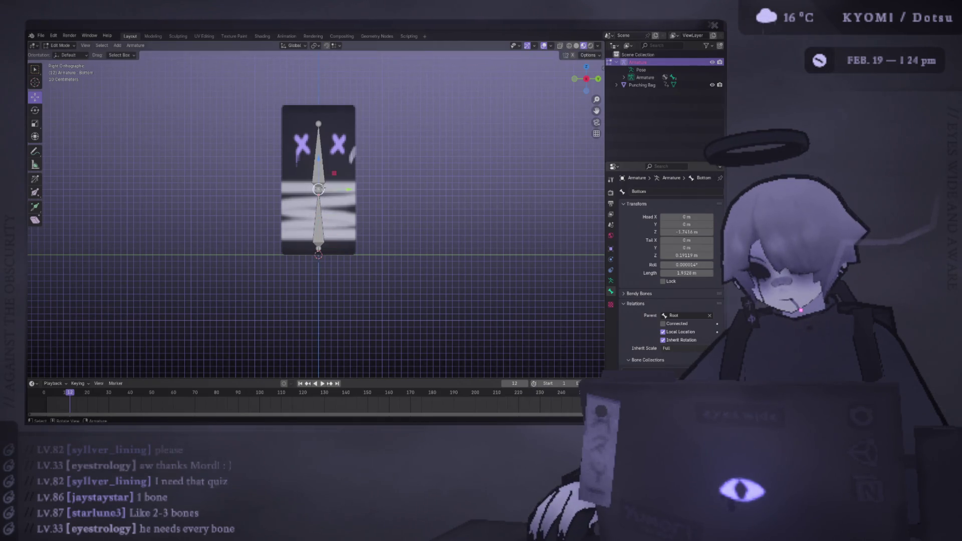
key(g)
click(321, 110)
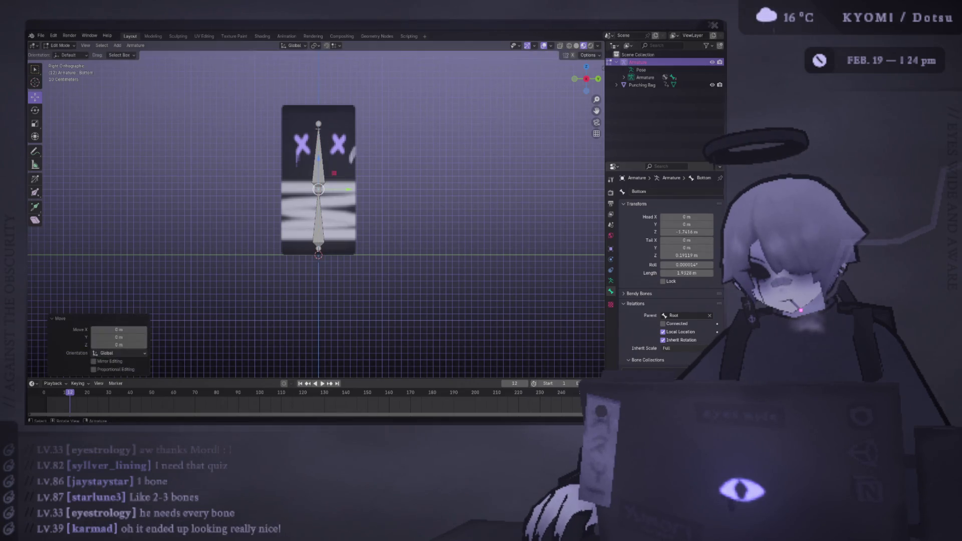
middle_drag(321, 109, 283, 114)
Step: Reselect the middle joint and move it vertically into place within the bag
click(304, 190)
key(g)
key(z)
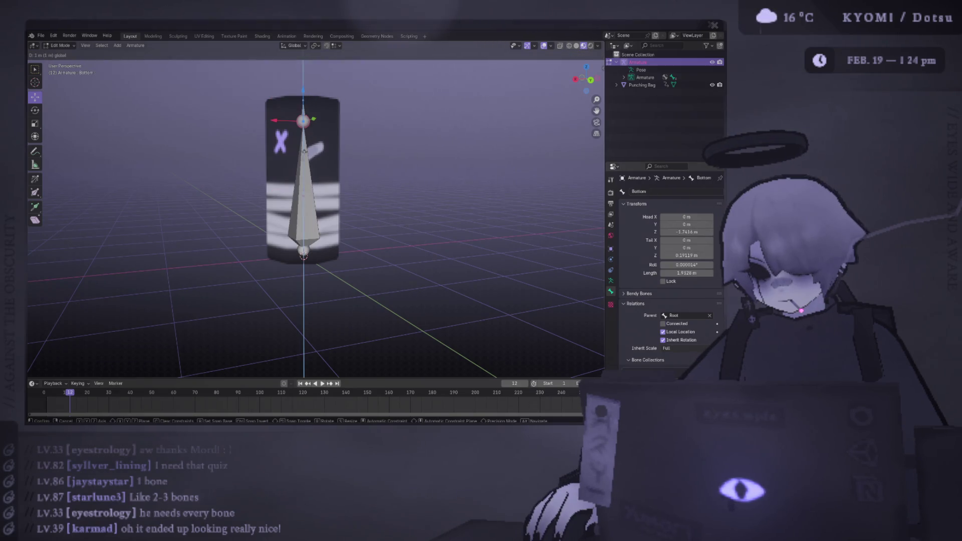
key(Escape)
click(307, 151)
click(304, 191)
click(304, 191)
key(g)
key(z)
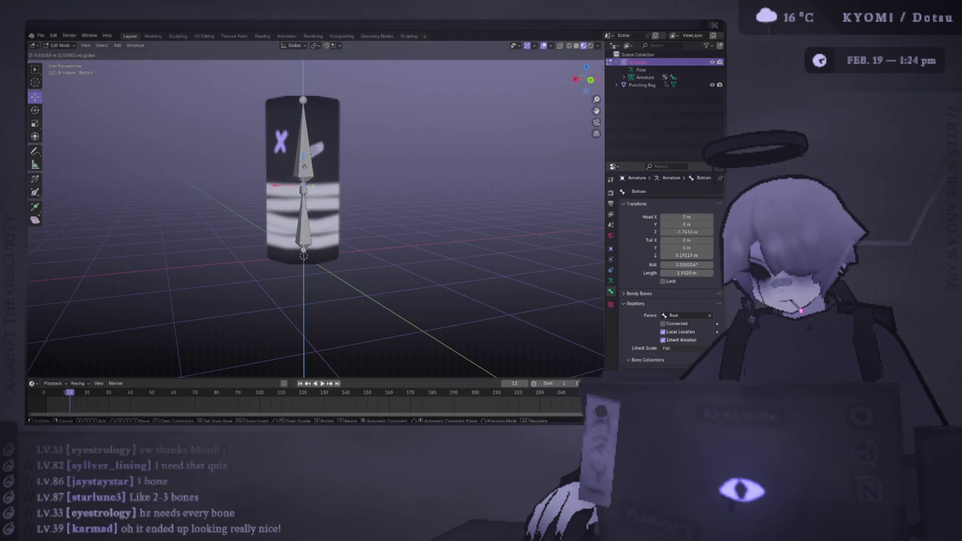
click(306, 160)
key(KP_3)
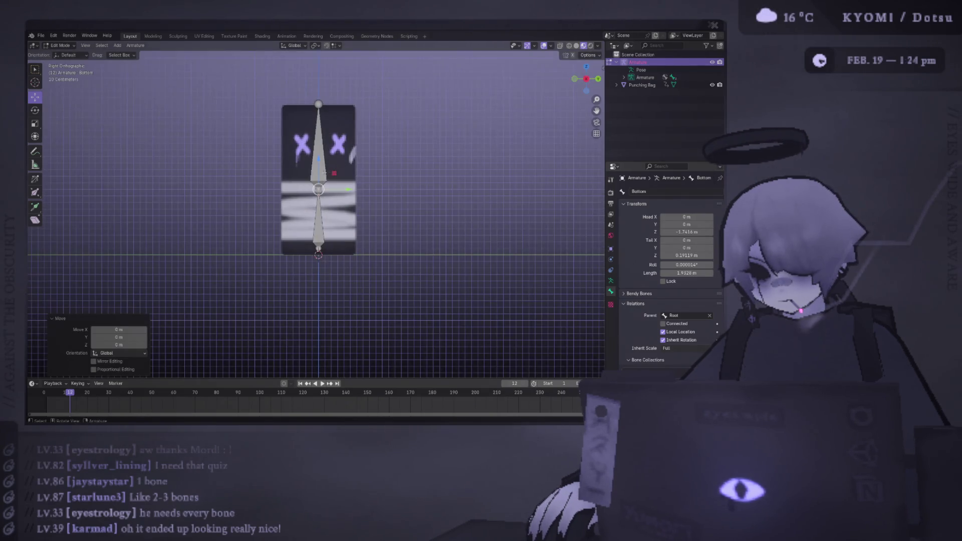
Step: Fine-tune the middle joint height in side view, finishing with a 0.018 m nudge
key(g)
key(z)
click(322, 167)
mouse_move(323, 167)
middle_down()
mouse_move(306, 169)
mouse_move(321, 170)
middle_up()
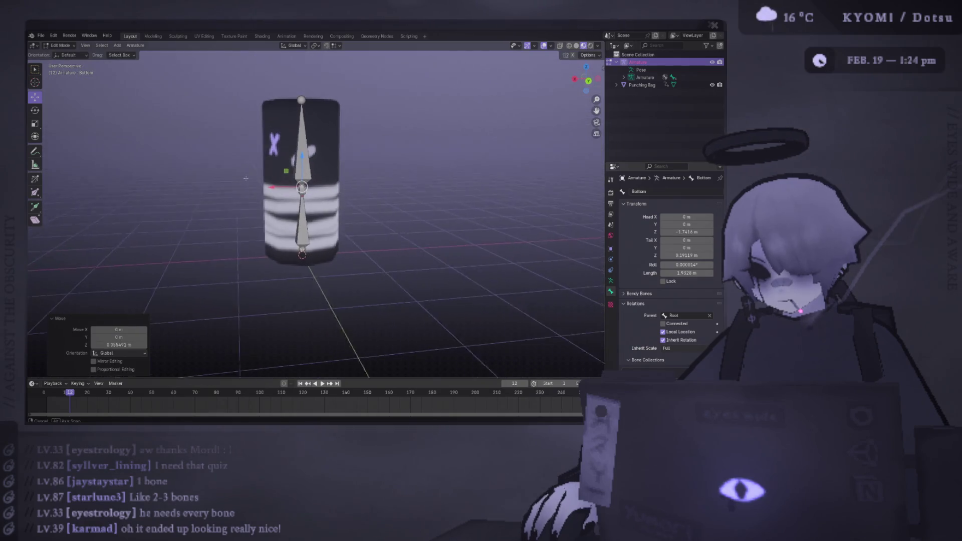
key(KP_3)
key(g)
key(z)
click(323, 172)
Step: Save the file and return to Object Mode with the armature deselected
key(ctrl+s)
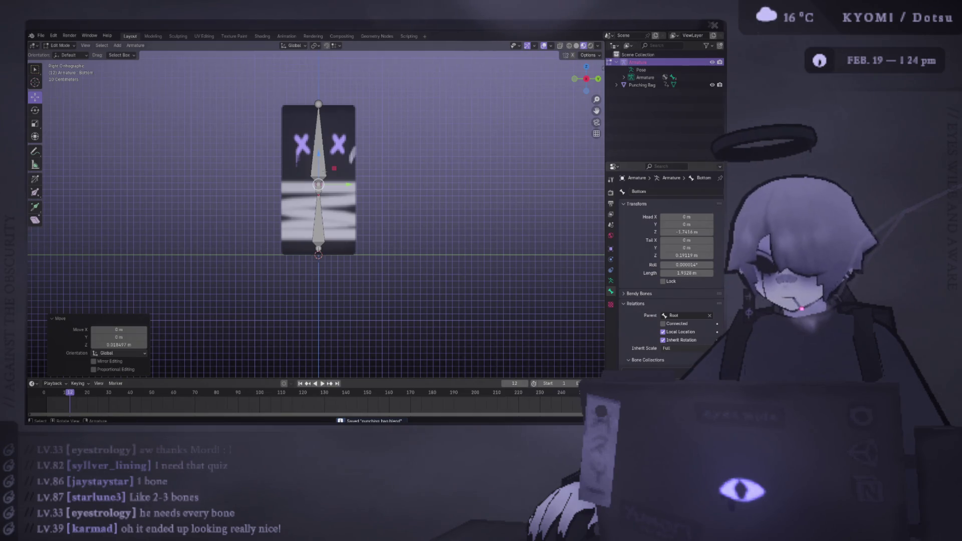
key(Tab)
key(alt+a)
mouse_move(354, 169)
middle_down()
mouse_move(354, 189)
mouse_move(361, 165)
mouse_move(350, 144)
mouse_move(380, 133)
mouse_move(260, 180)
mouse_move(113, 146)
mouse_move(346, 146)
mouse_move(374, 189)
mouse_move(373, 133)
mouse_move(361, 150)
middle_up()
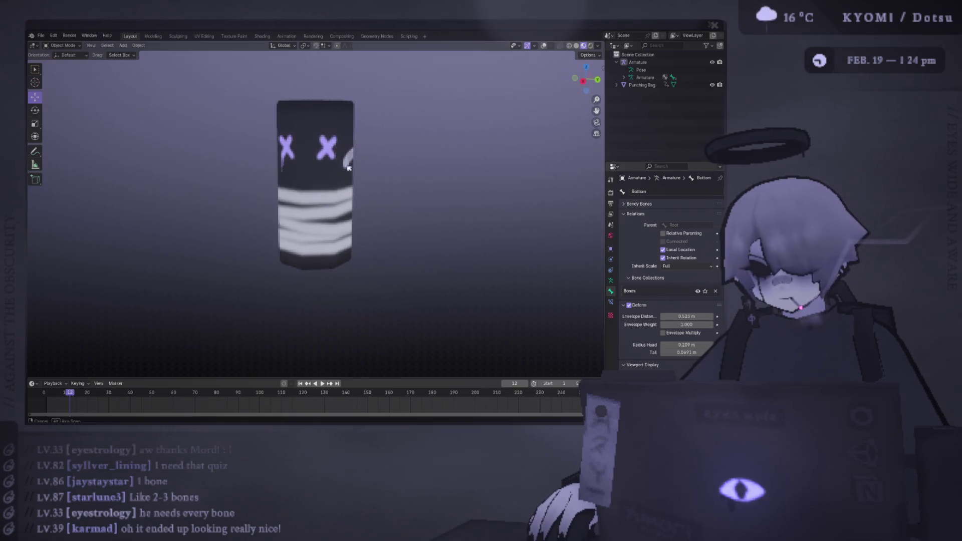
Step: Select the Punching Bag and enter its mesh Edit Mode in side view
click(543, 46)
click(330, 157)
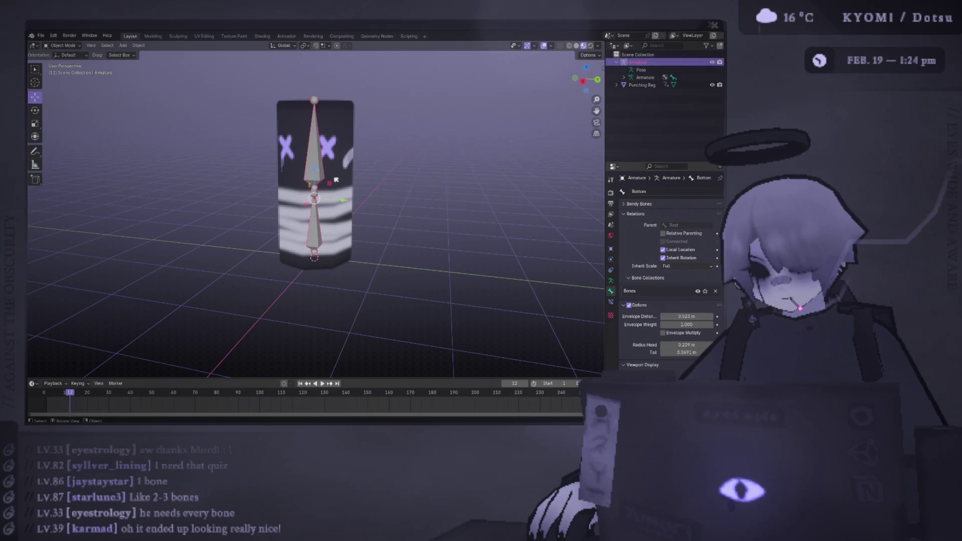
click(330, 158)
key(KP_1)
key(KP_3)
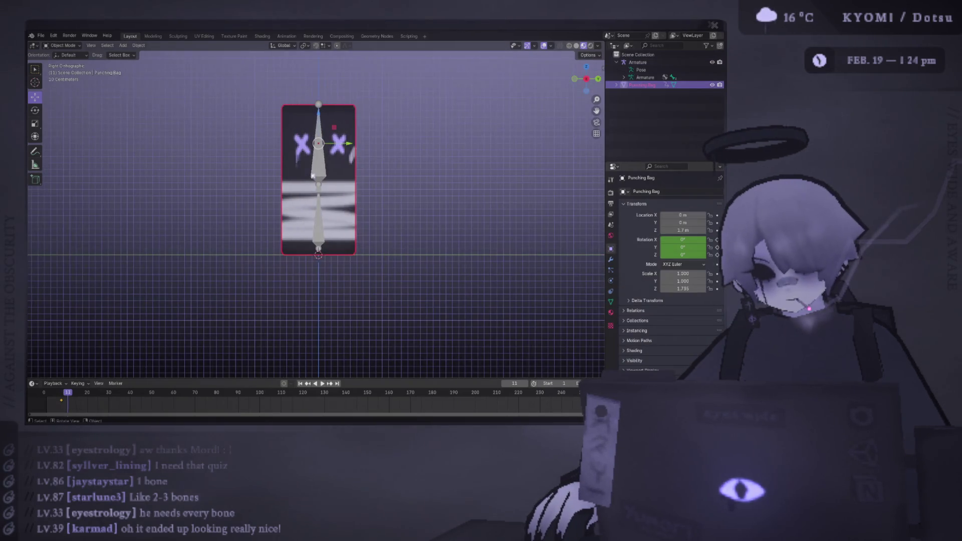
key(Tab)
key(Left)
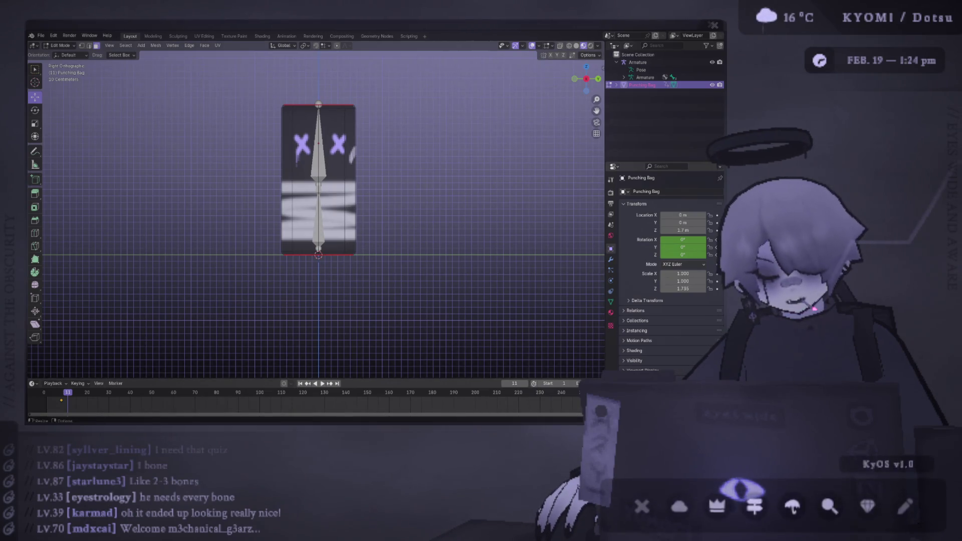
Step: Add a loop cut around the bag's middle, level with the bones' joint
key(alt+Tab)
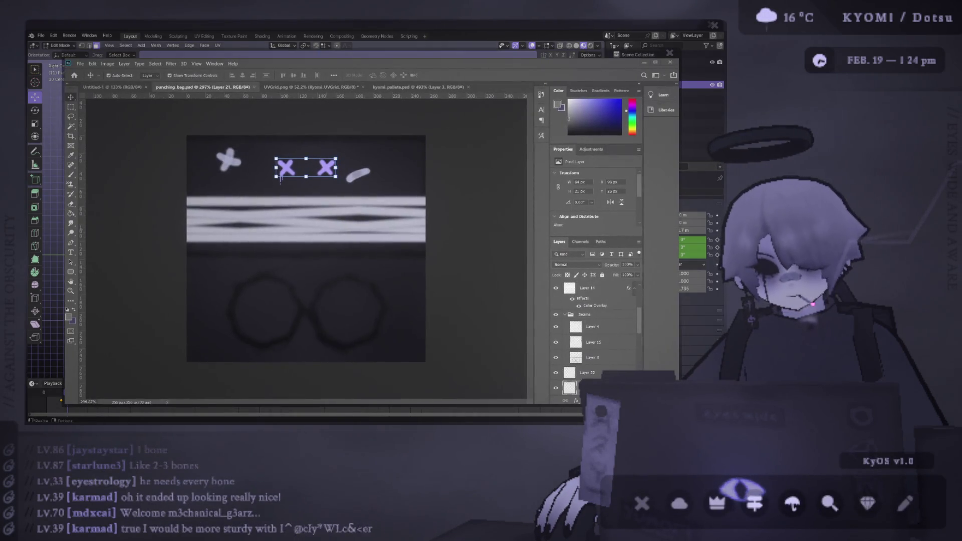
key(alt+Tab)
key(ctrl+r)
click(353, 181)
middle_drag(354, 181, 346, 200)
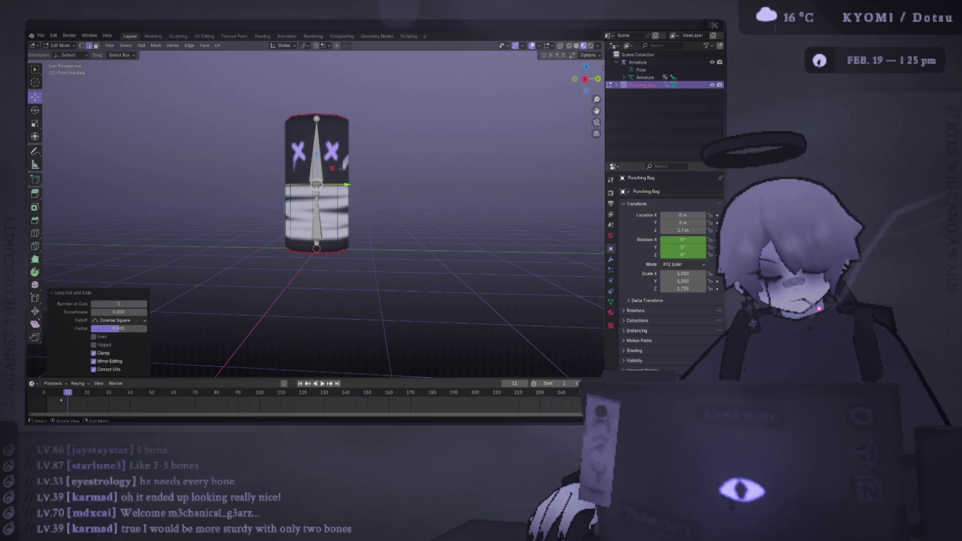
middle_drag(316, 185, 336, 183)
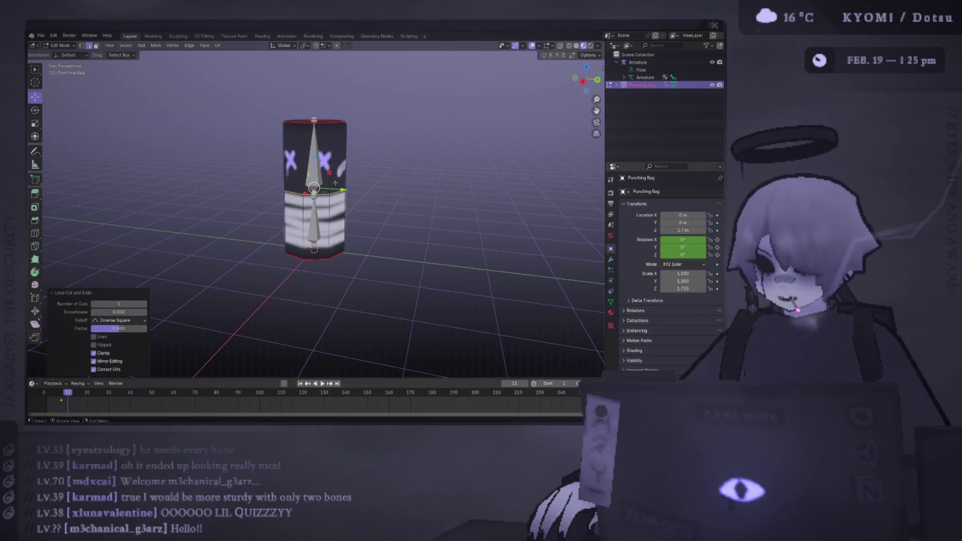
key(Left)
key(KP_3)
scroll(321, 251, up, 3)
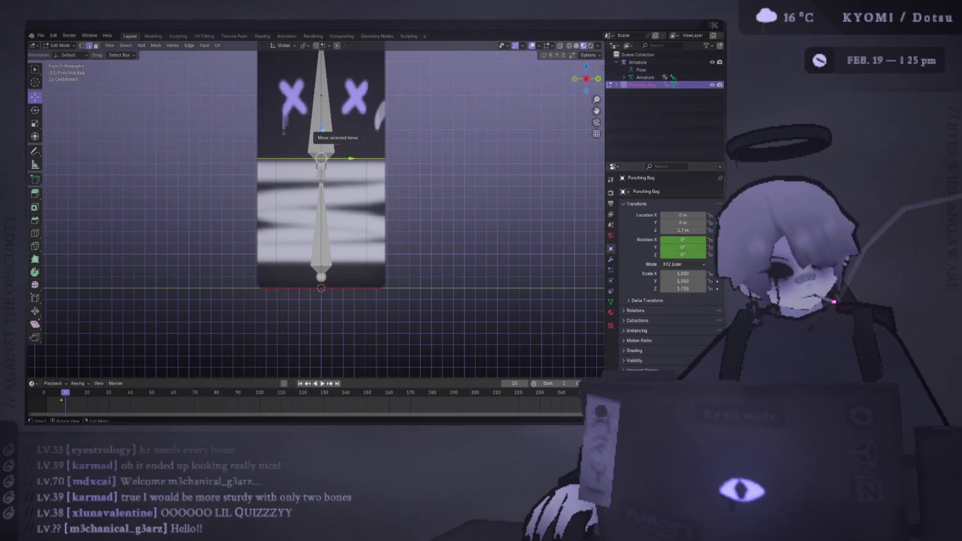
Step: Leave the mesh and enter bone Edit Mode on the armature, viewed from the side
key(Tab)
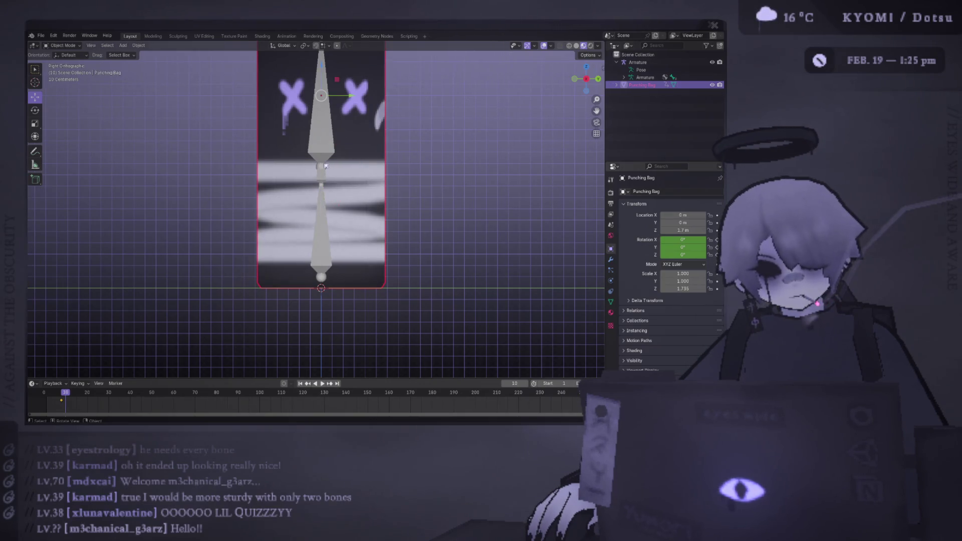
click(325, 165)
key(Tab)
scroll(325, 151, down, 3)
middle_drag(325, 150, 228, 150)
key(KP_3)
key(Left)
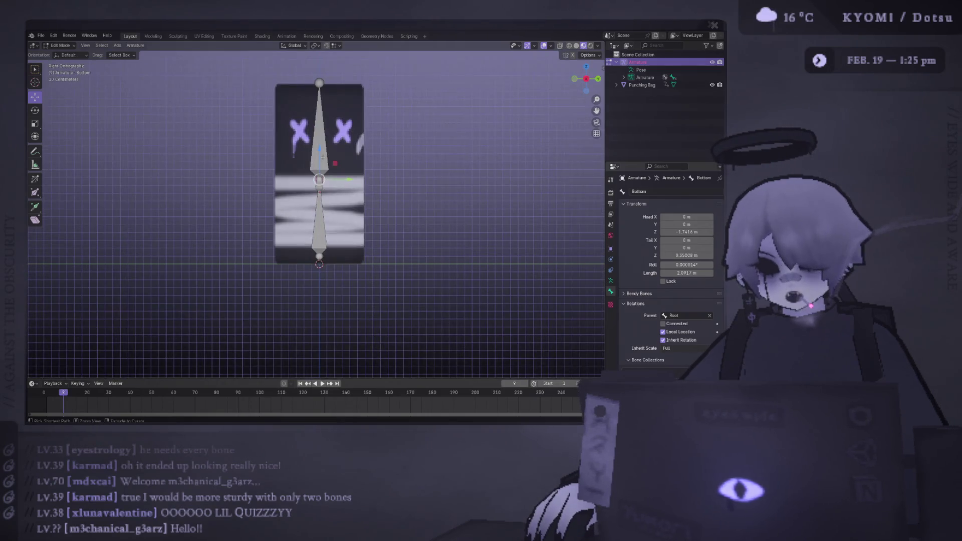
Step: Move the bone joint vertically to the bag's midsection, save, and return to Object Mode
key(g)
click(322, 147)
key(ctrl+s)
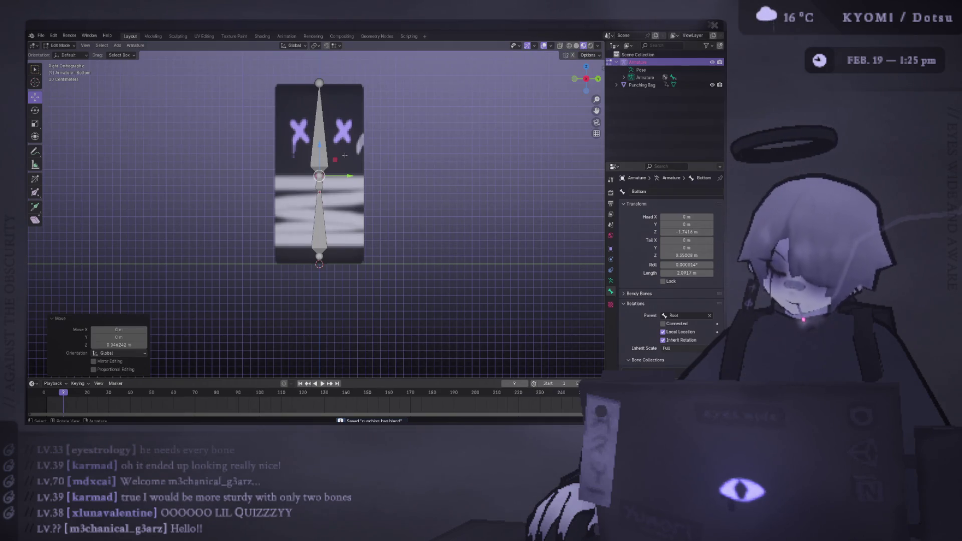
key(ctrl+z)
key(Tab)
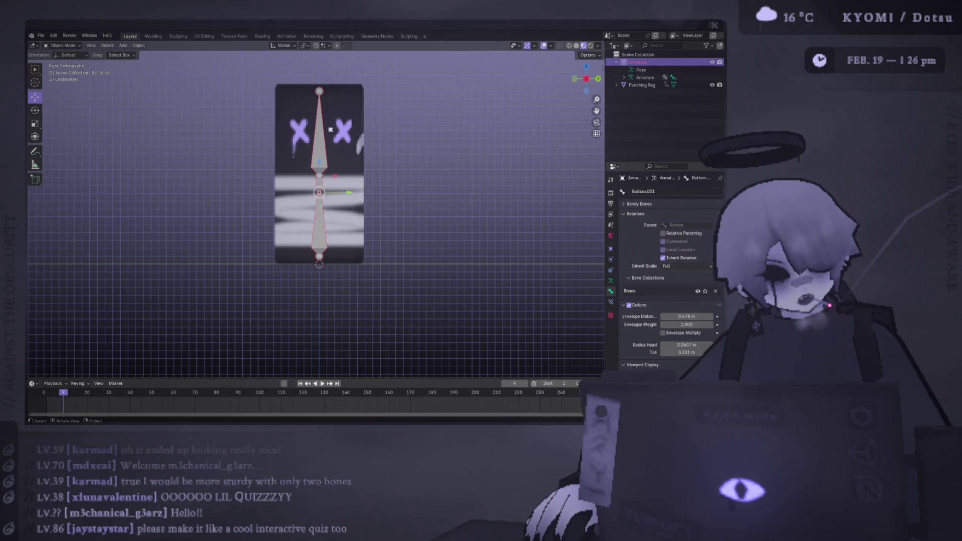
Step: Orbit into a perspective view of the rigged bag, then switch to punching_bag.psd in Photoshop
middle_drag(382, 119, 362, 124)
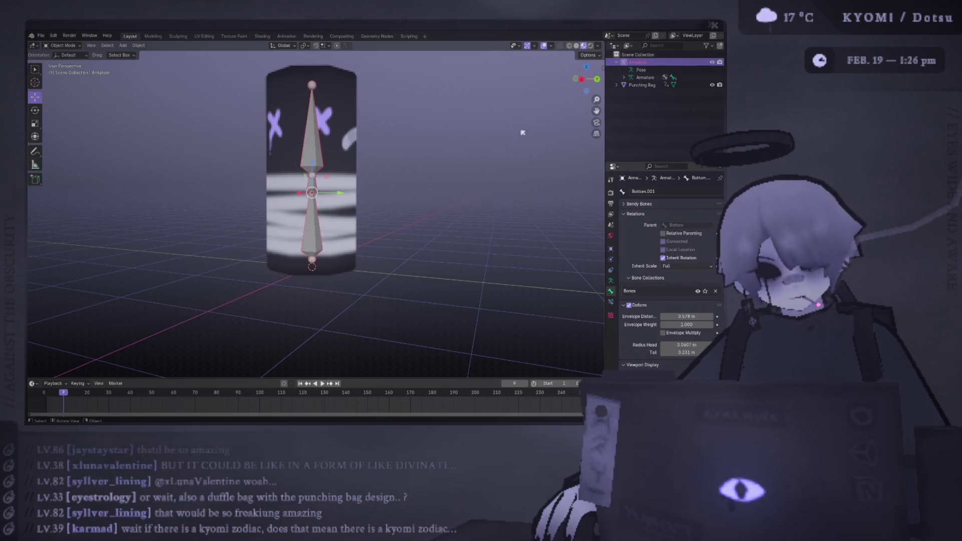
key(alt+Tab)
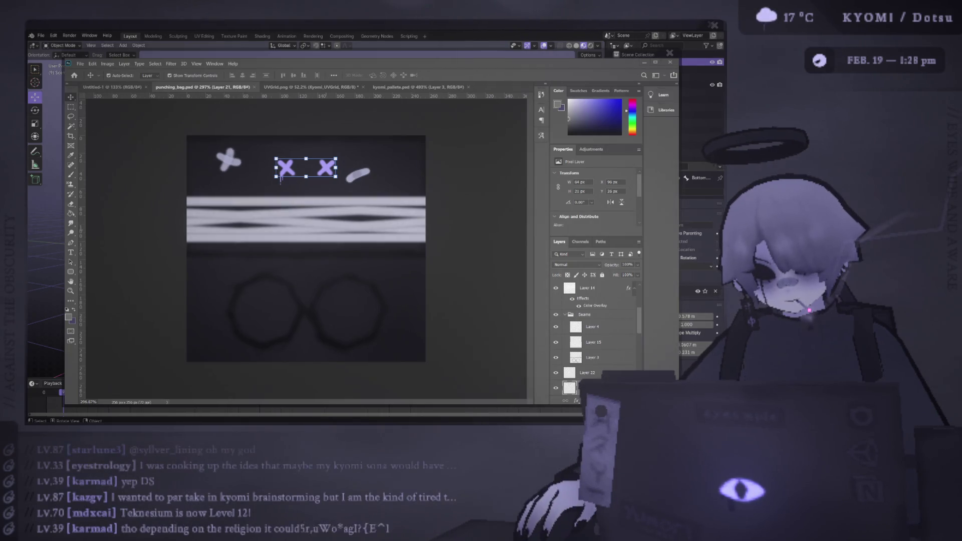
key(alt+Tab)
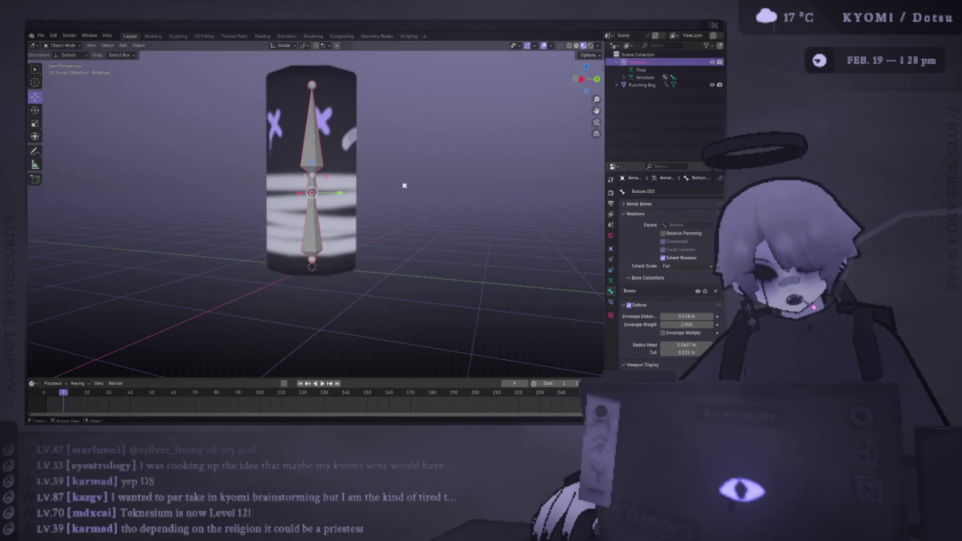
key(alt+Tab)
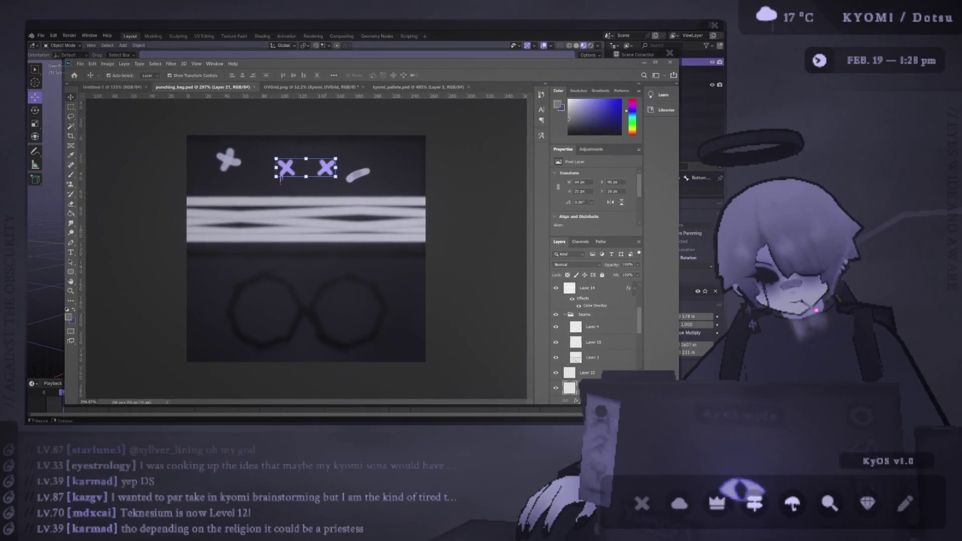
key(alt+Tab)
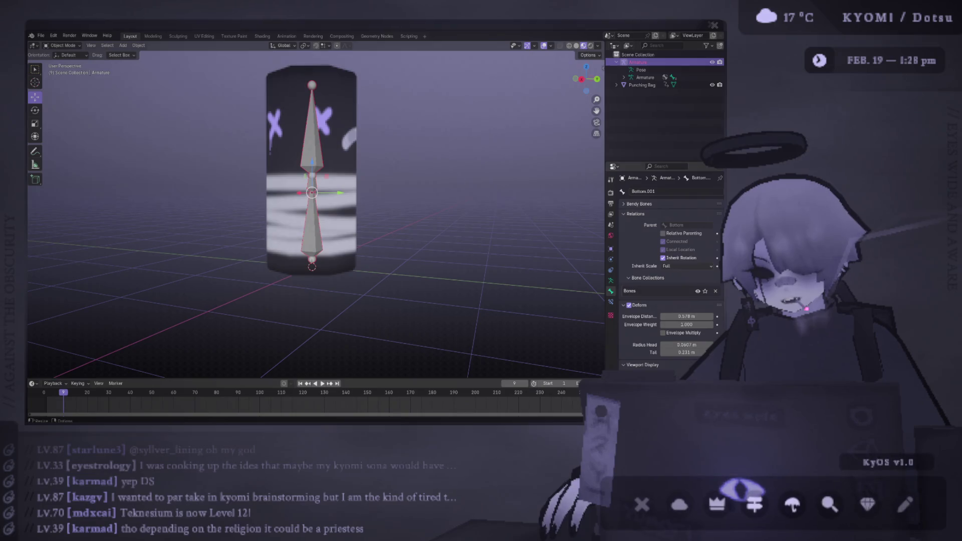
key(alt+Tab)
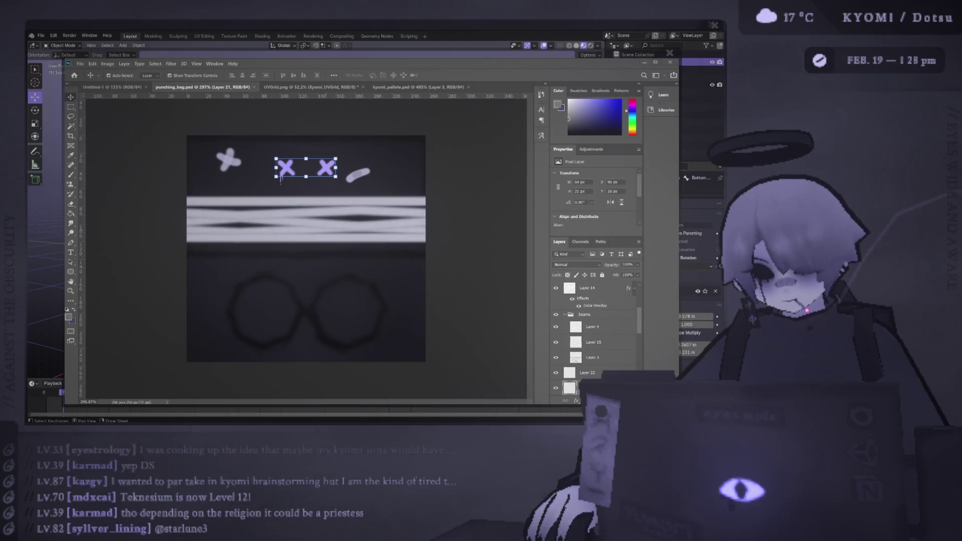
key(alt+Tab)
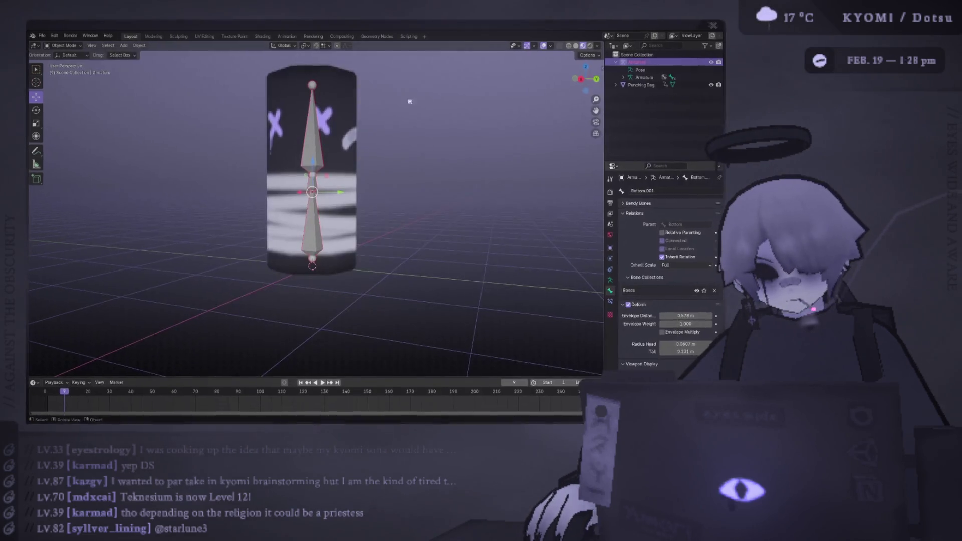
key(alt+Tab)
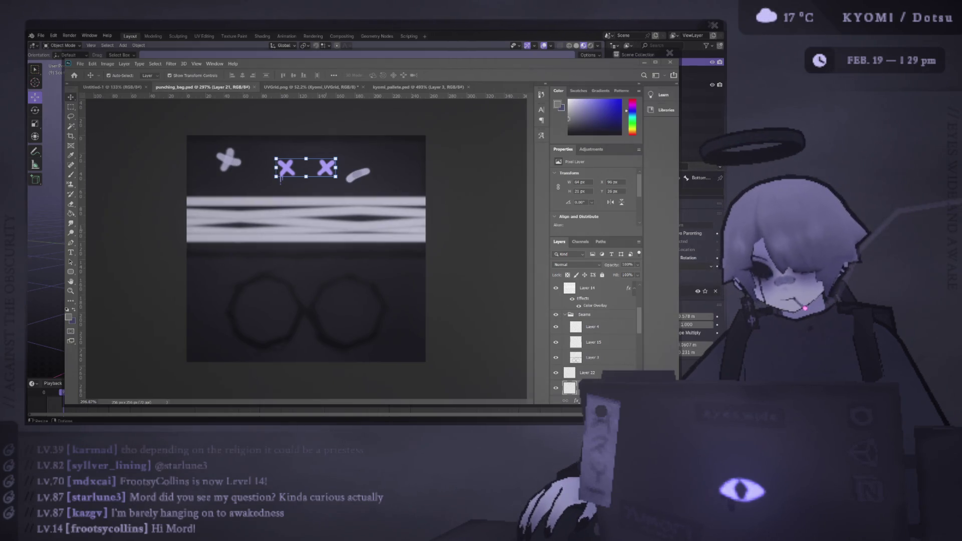
Step: Return to Blender and orbit and zoom in close on the textured, rigged bag
key(alt+Tab)
mouse_move(222, 216)
middle_down()
mouse_move(315, 183)
mouse_move(300, 234)
middle_up()
scroll(301, 234, up, 5)
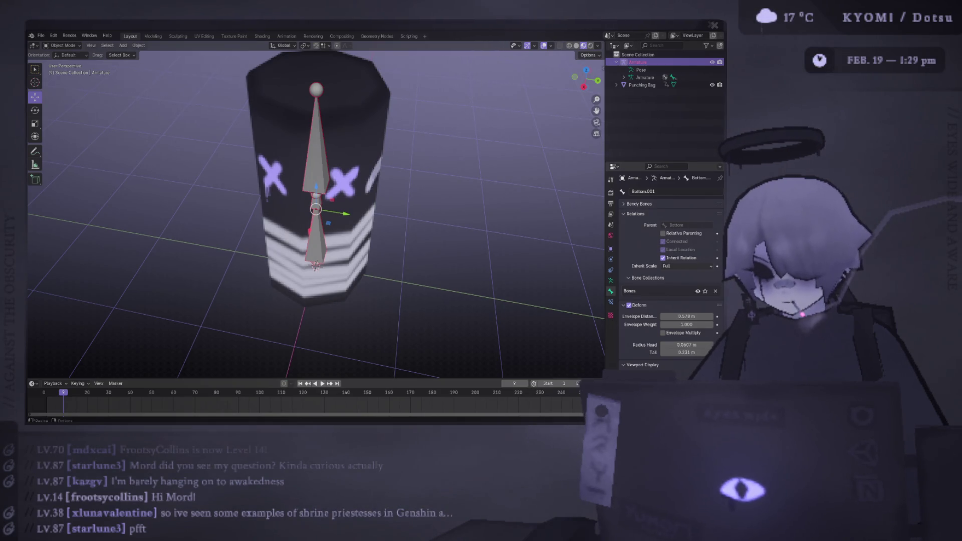
Step: Bring punching_bag.psd up in Photoshop, then come back to the Blender scene
key(alt+Tab)
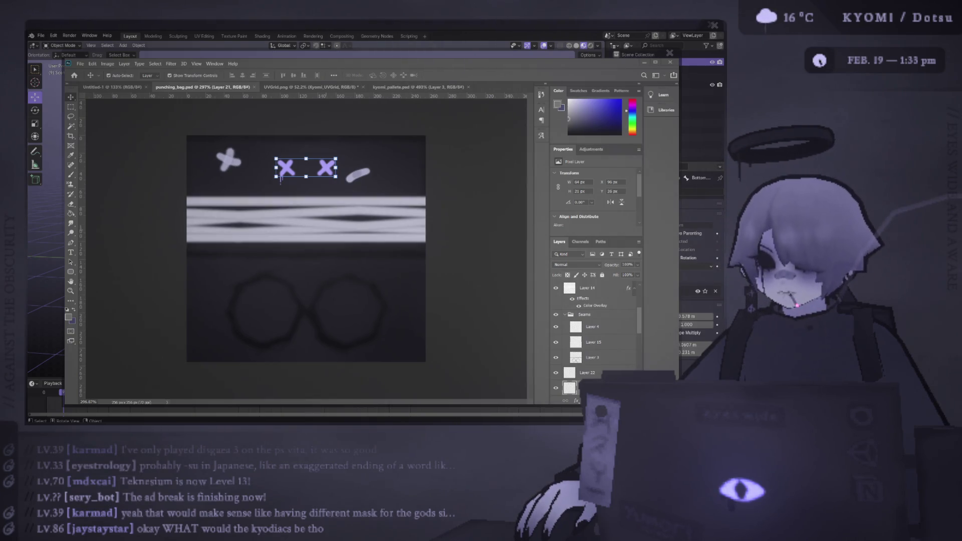
key(alt+Tab)
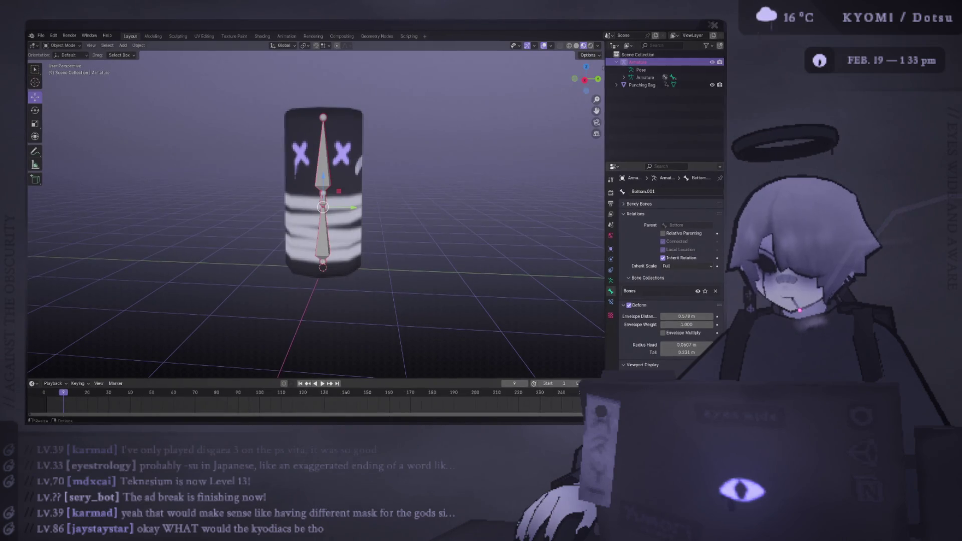
Step: Glance at the texture in Photoshop and return to Blender's rigged bag
key(alt+Tab)
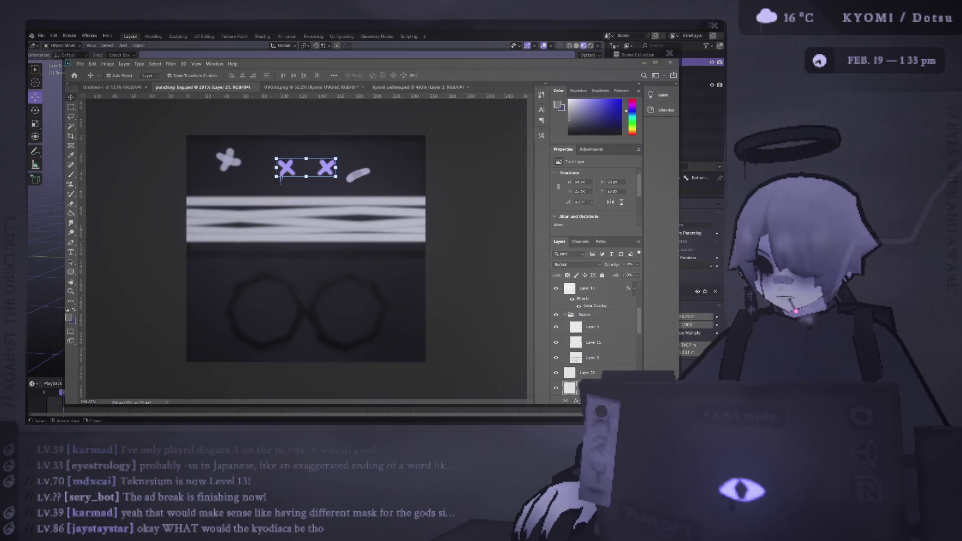
key(alt+Tab)
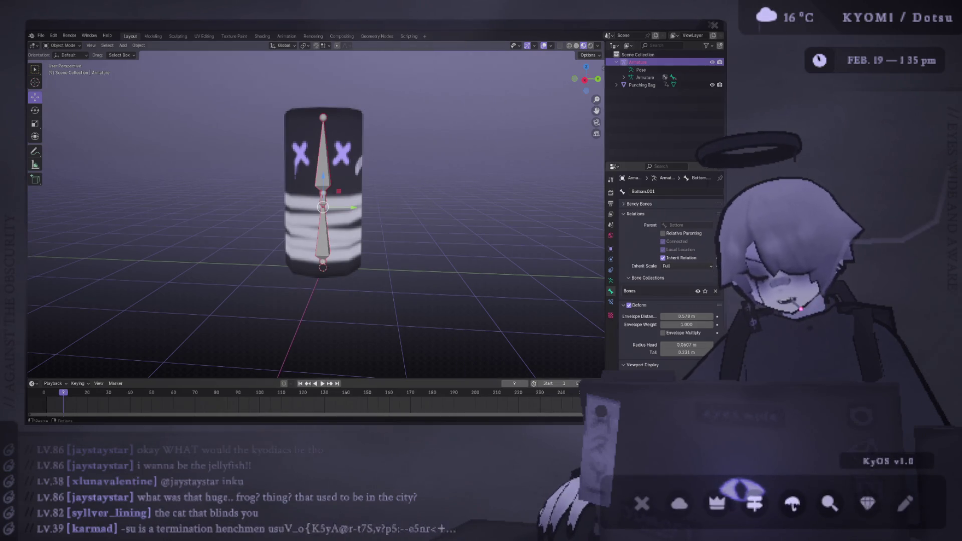
Step: Return from the texture to Blender and select the armature with its Bottom.001 bone
key(alt+Tab)
key(alt+Tab)
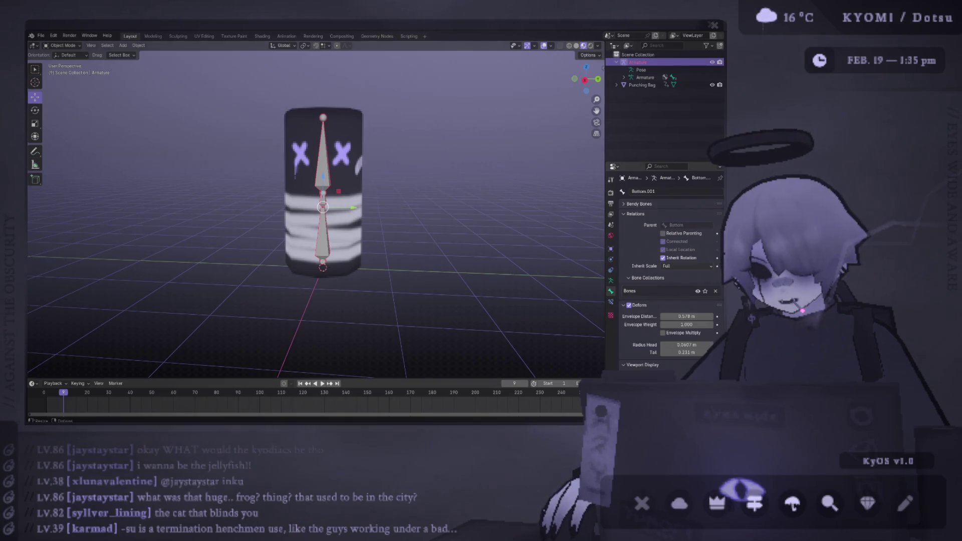
key(alt+Tab)
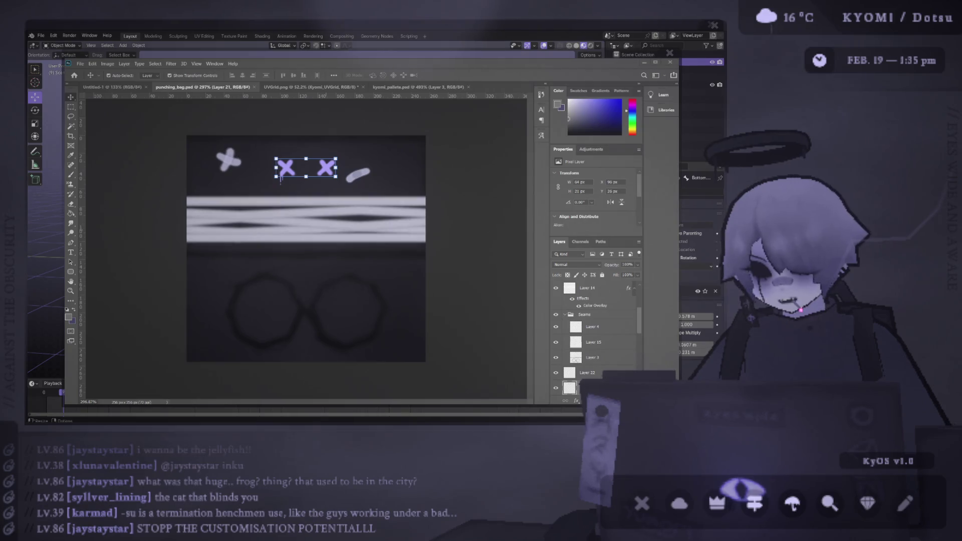
key(alt+Tab)
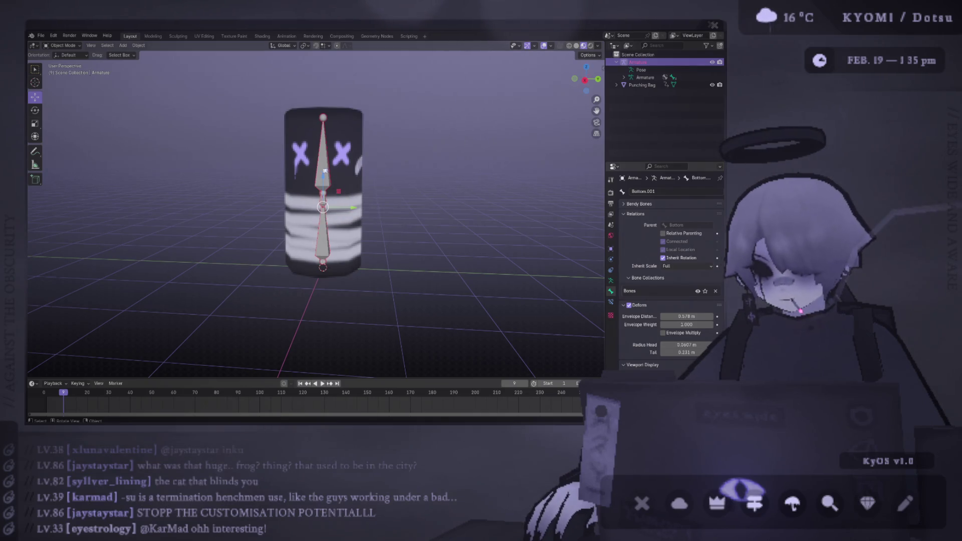
click(328, 233)
click(326, 241)
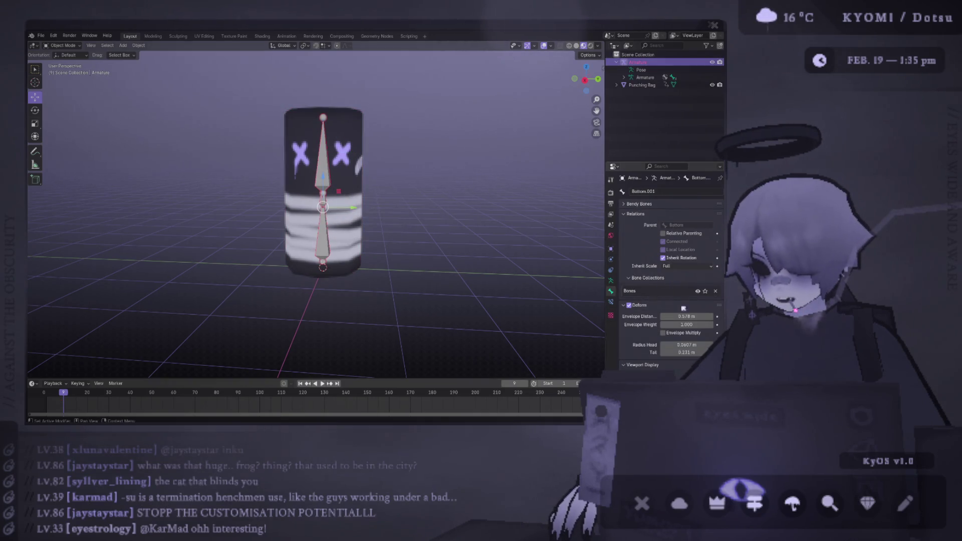
Step: Review the armature and Bottom.001 bone properties, then enter bone Edit Mode and select the Root bone
click(611, 281)
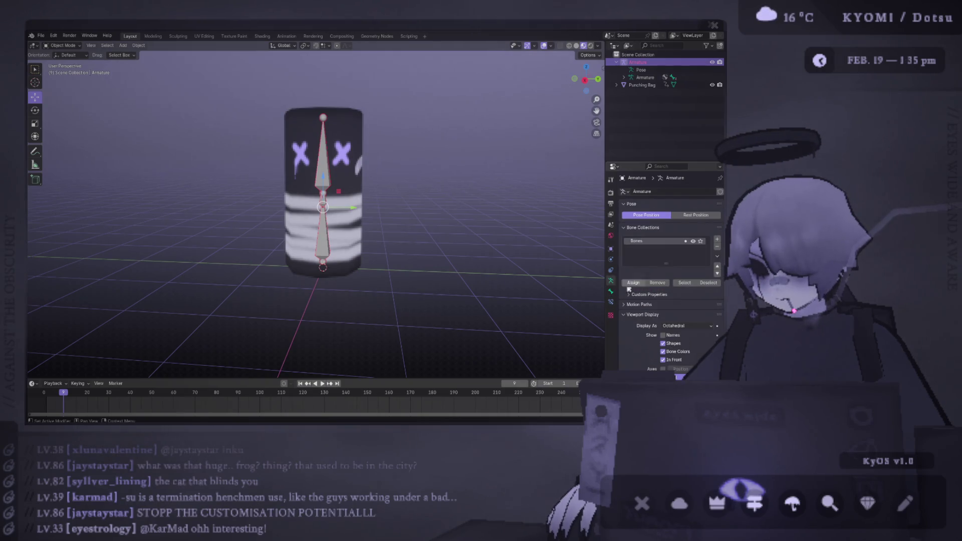
scroll(670, 351, down, 1)
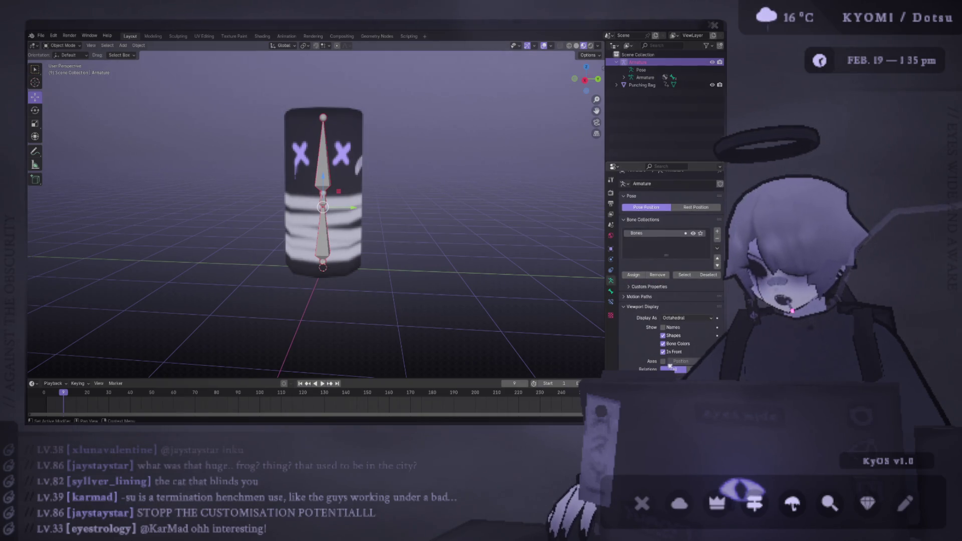
click(610, 291)
scroll(652, 298, down, 6)
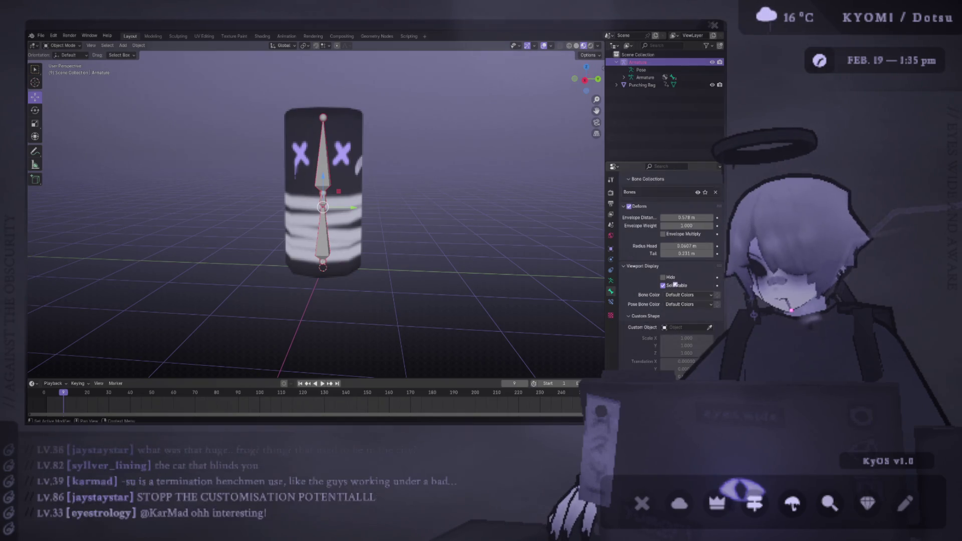
click(680, 275)
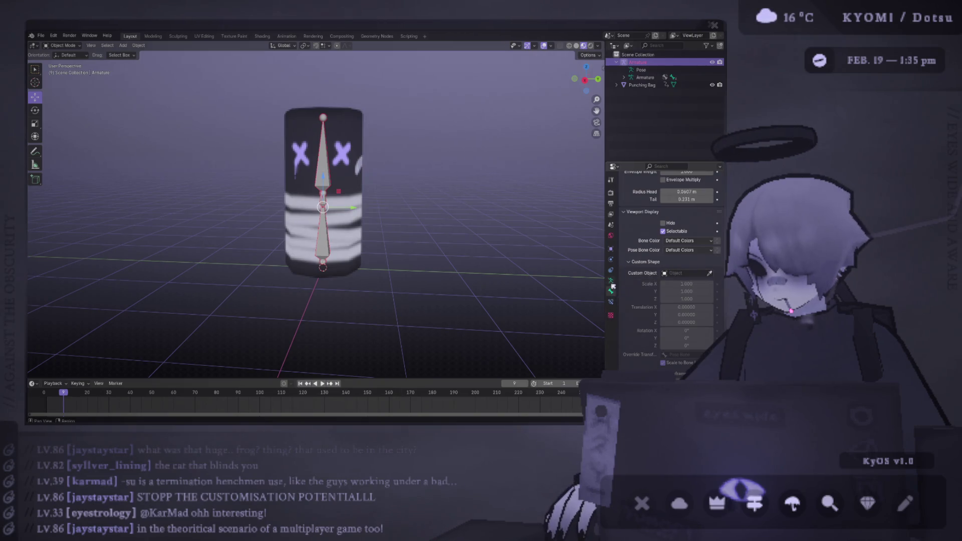
key(Tab)
click(323, 160)
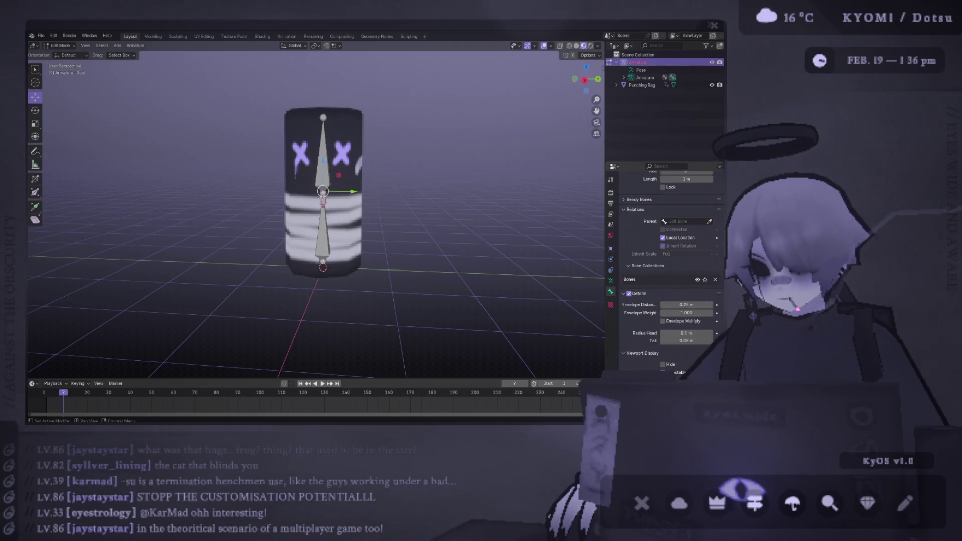
Step: Check the Parent field of the Bottom and Bottom.001 bones
scroll(693, 270, up, 2)
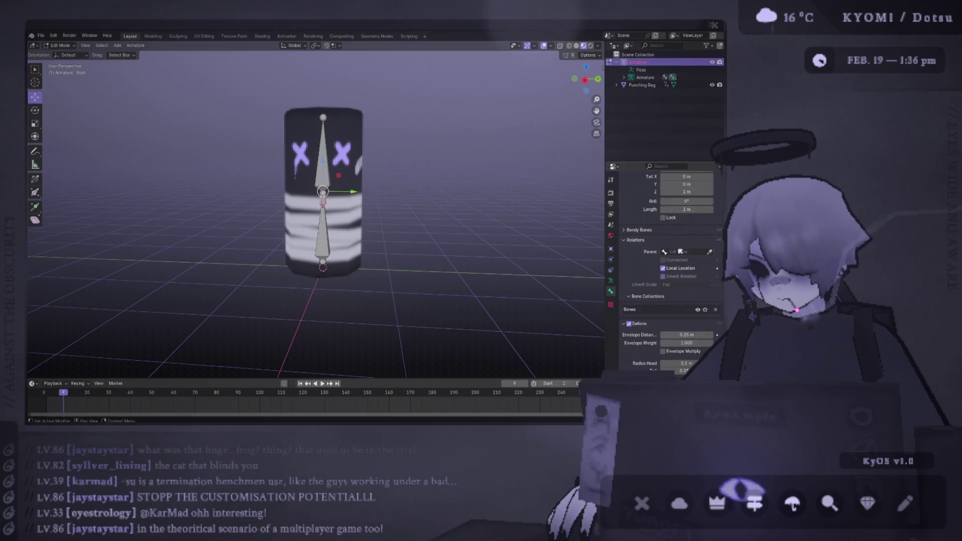
click(679, 252)
click(322, 231)
click(322, 161)
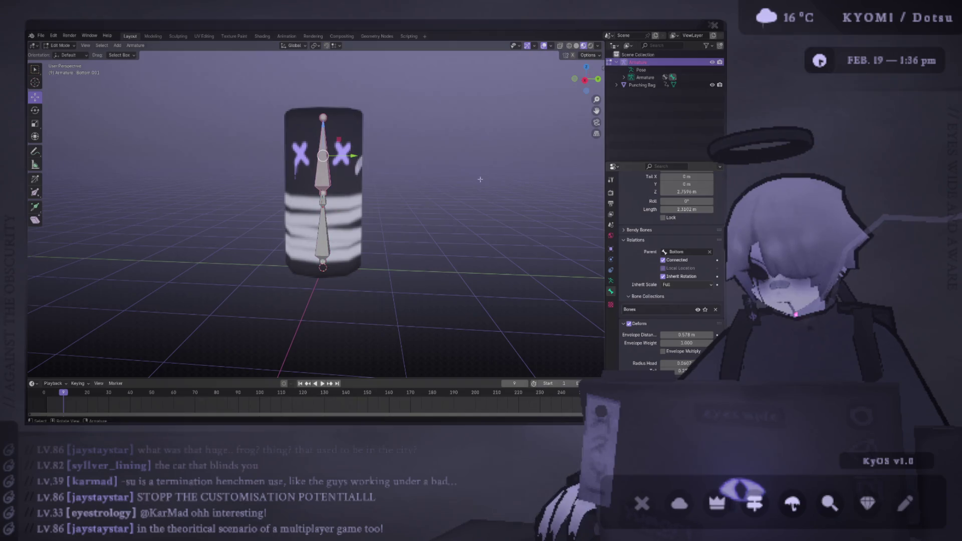
click(691, 252)
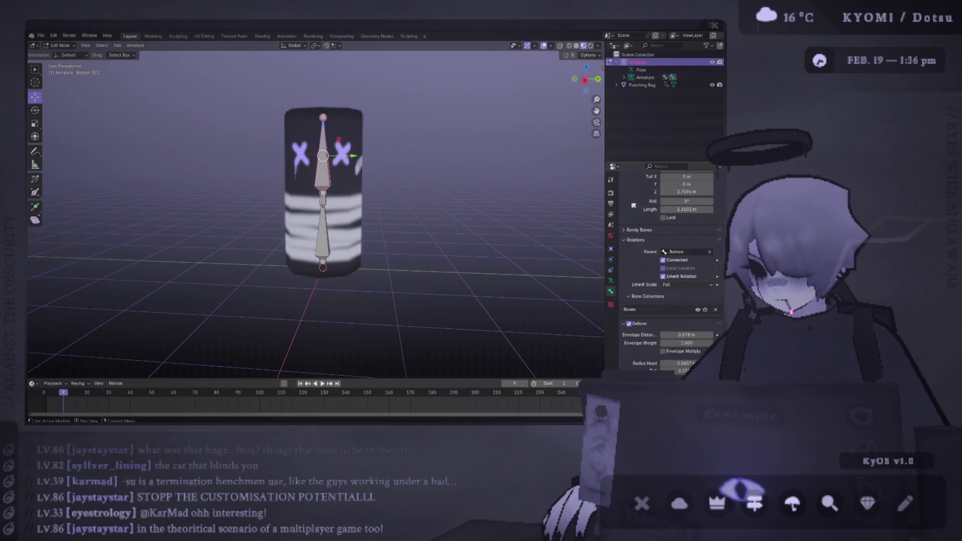
Step: Rename Bottom.001 to Top, return to Object Mode, and save the file
scroll(656, 196, up, 5)
click(659, 192)
text(op)
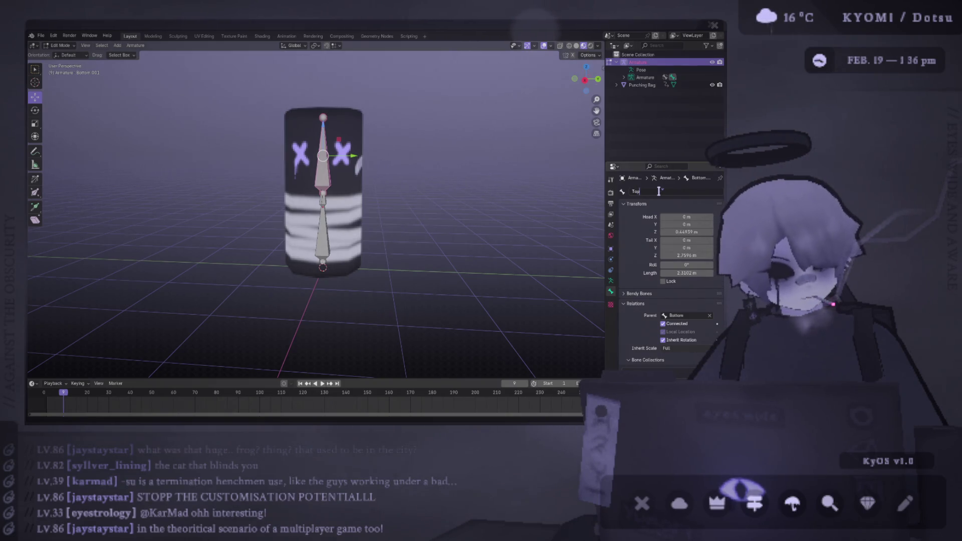
key(alt+Tab)
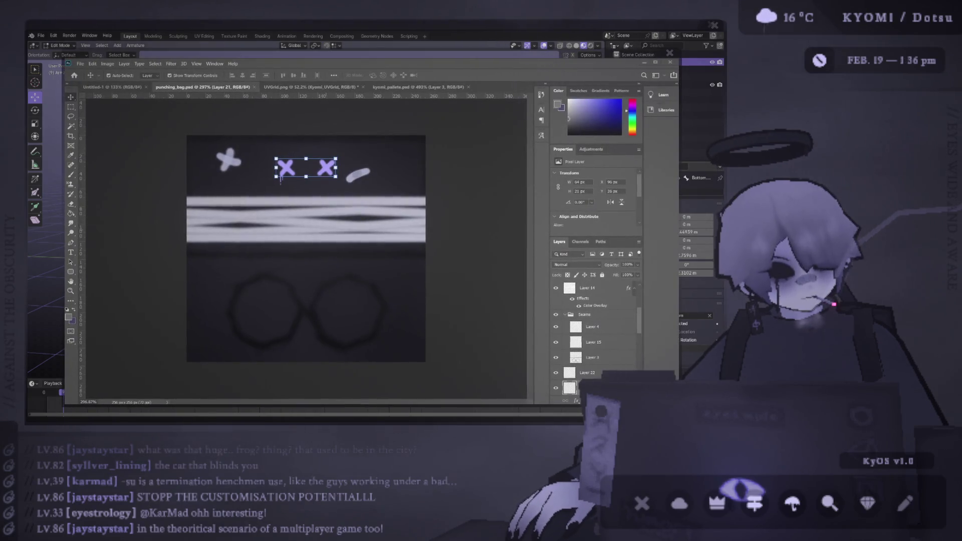
key(alt+Tab)
key(Tab)
key(ctrl+s)
middle_drag(387, 182, 307, 210)
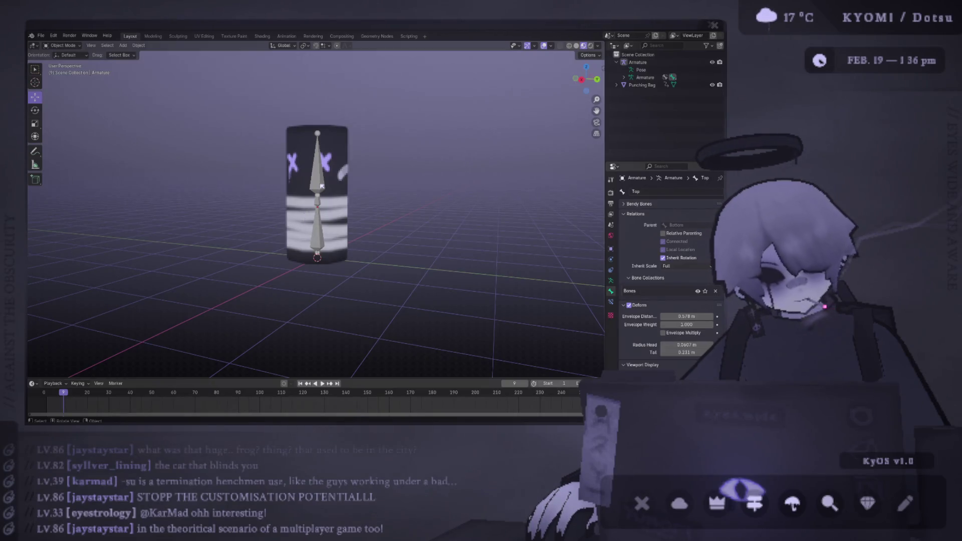
Step: Enter the bag's mesh Edit Mode and place a loop cut around its middle
click(331, 211)
key(Tab)
middle_drag(331, 210, 360, 190)
key(ctrl+r)
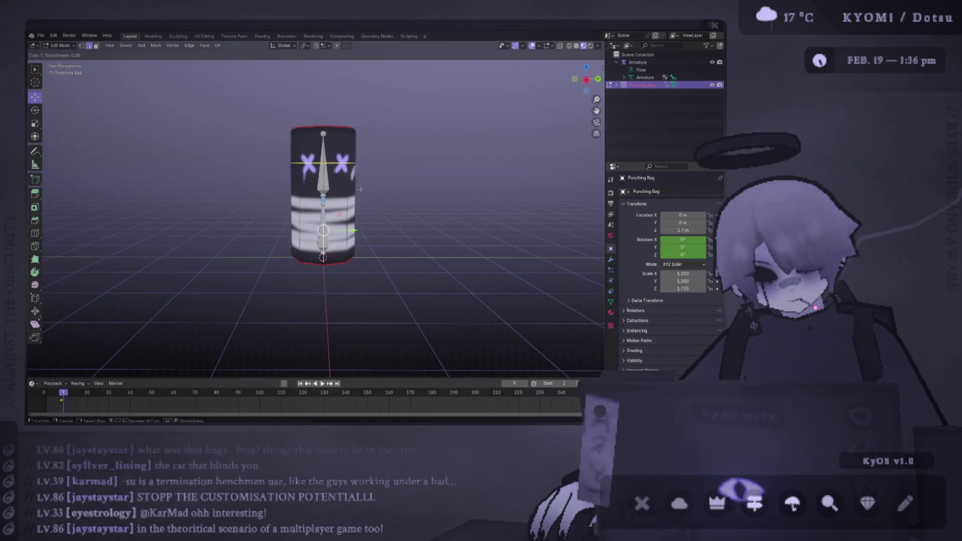
right_click(365, 205)
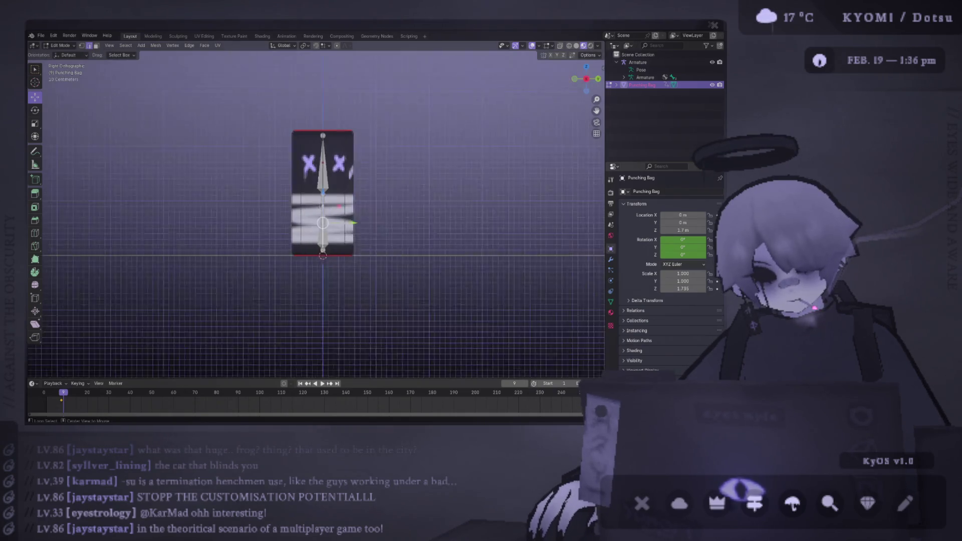
scroll(300, 216, up, 5)
key(ctrl+r)
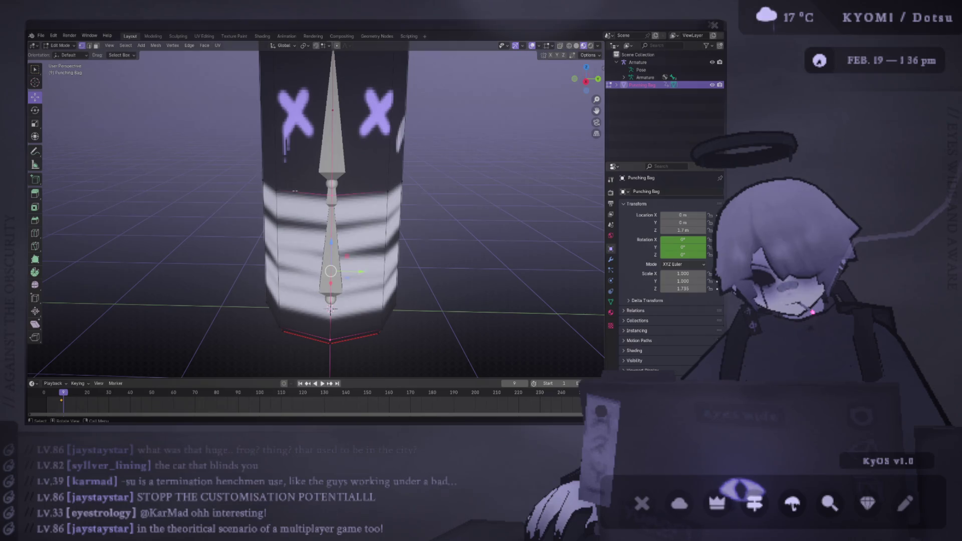
click(296, 192)
scroll(295, 191, down, 5)
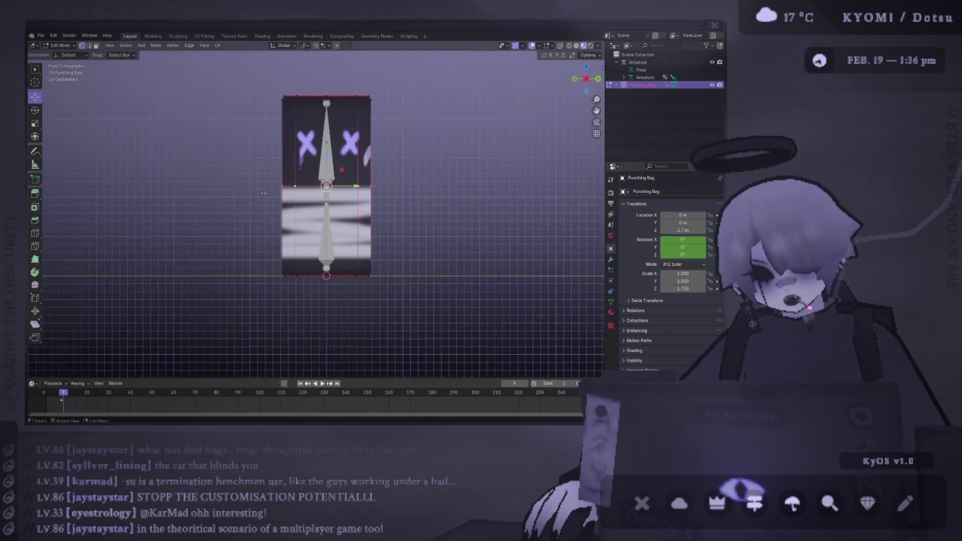
Step: Return to Object Mode and select the armature together with the punching bag
middle_drag(198, 192, 188, 195)
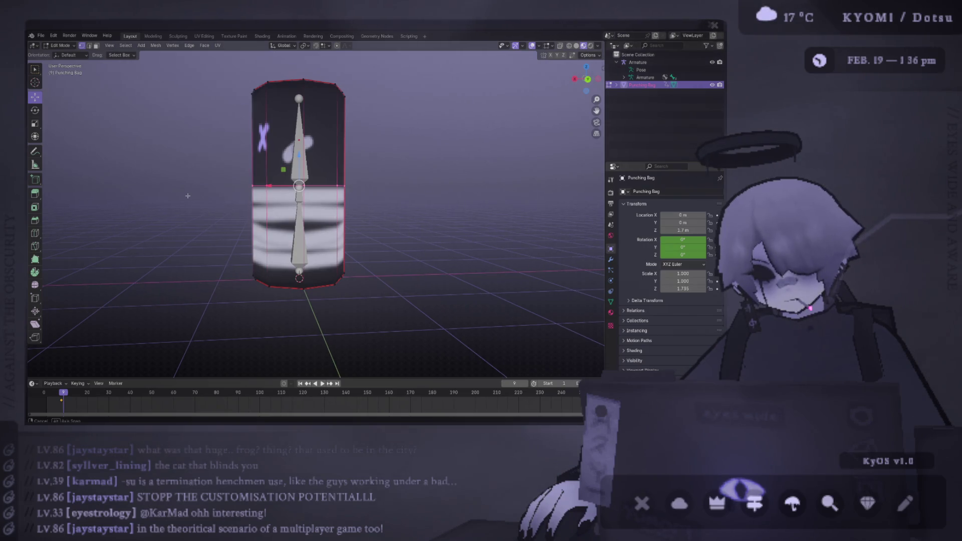
click(187, 195)
middle_drag(187, 196, 261, 190)
key(Tab)
click(333, 151)
shift+click(369, 169)
middle_drag(369, 169, 331, 199)
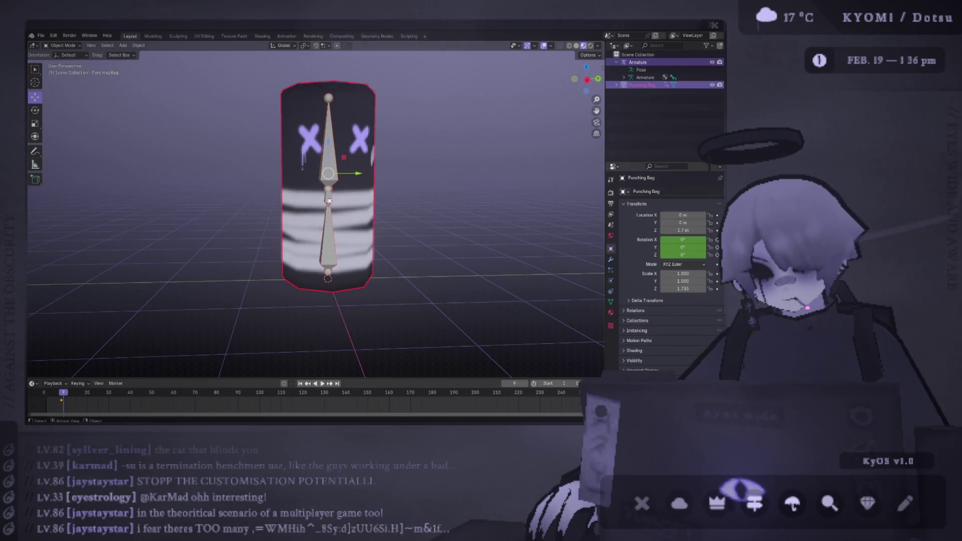
Step: Select the bag and armature and open the parenting options, retrying the selection order
click(331, 199)
shift+click(346, 165)
right_click(346, 166)
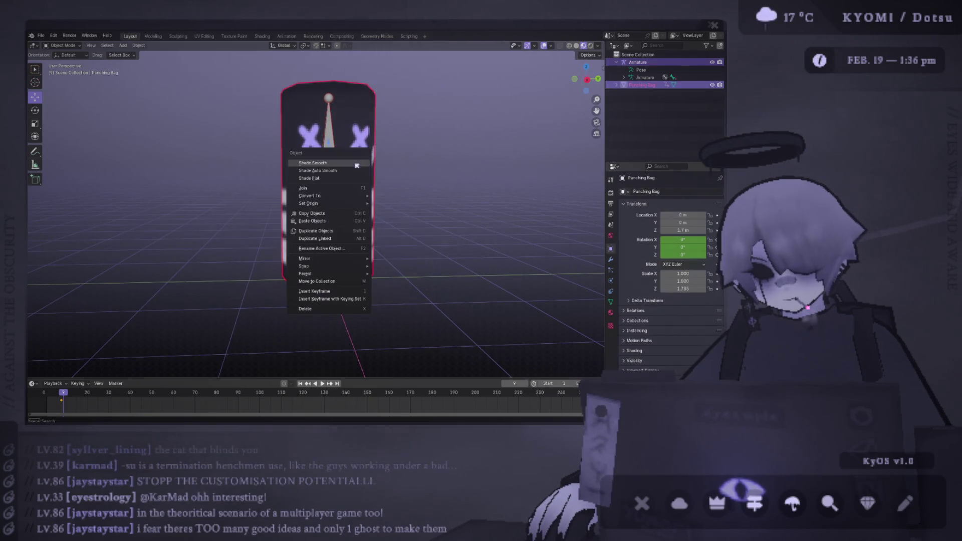
key(ctrl+p)
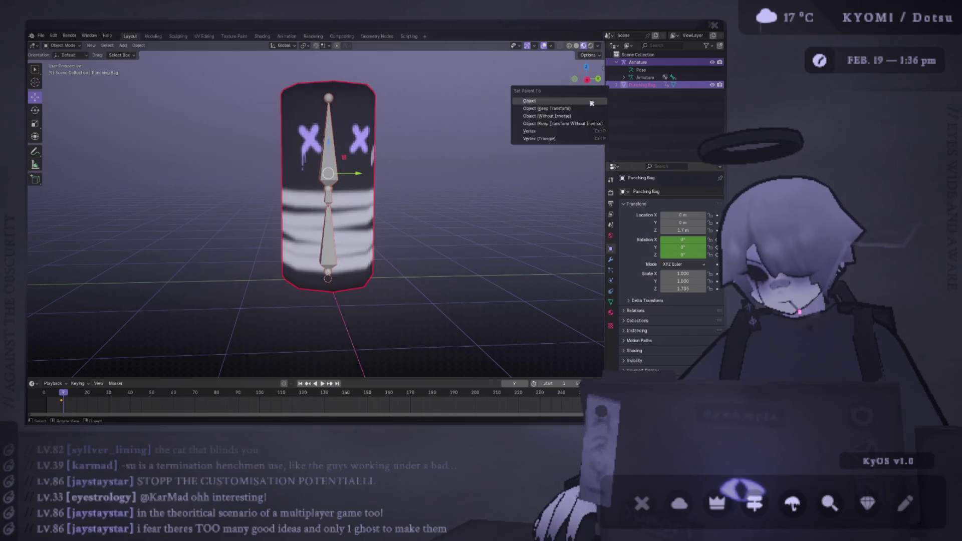
click(556, 116)
click(332, 149)
shift+click(364, 143)
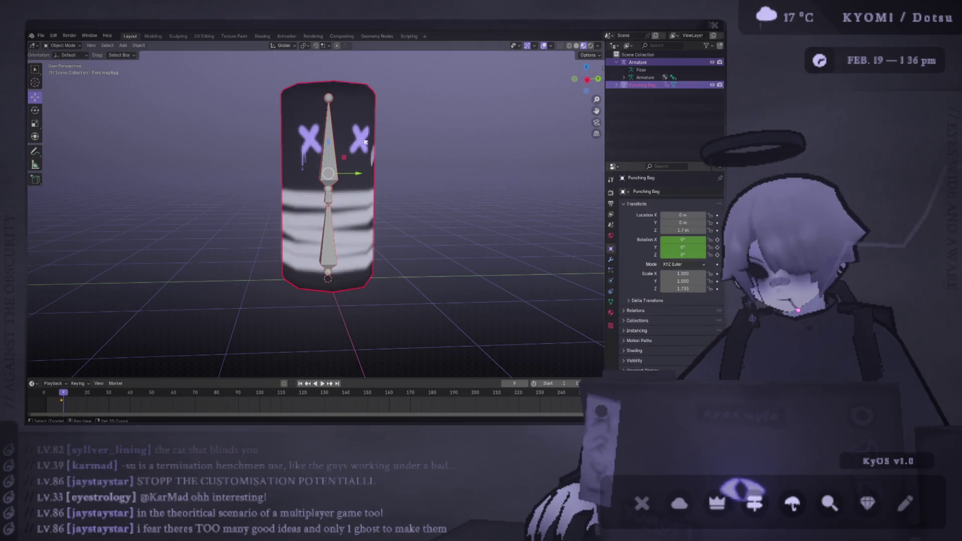
key(ctrl+p)
click(359, 146)
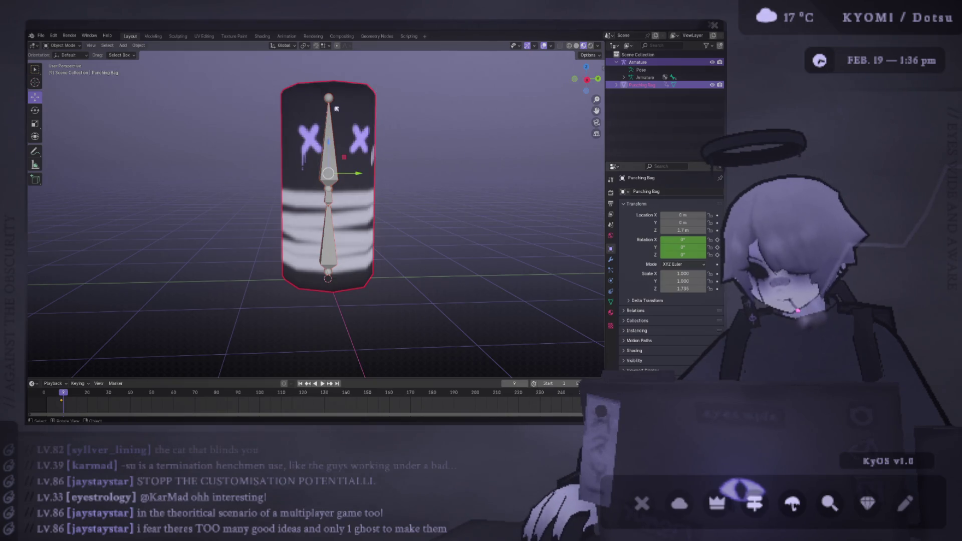
Step: Parent the Punching Bag to the Armature with Automatic Weights
shift+click(331, 121)
key(ctrl+p)
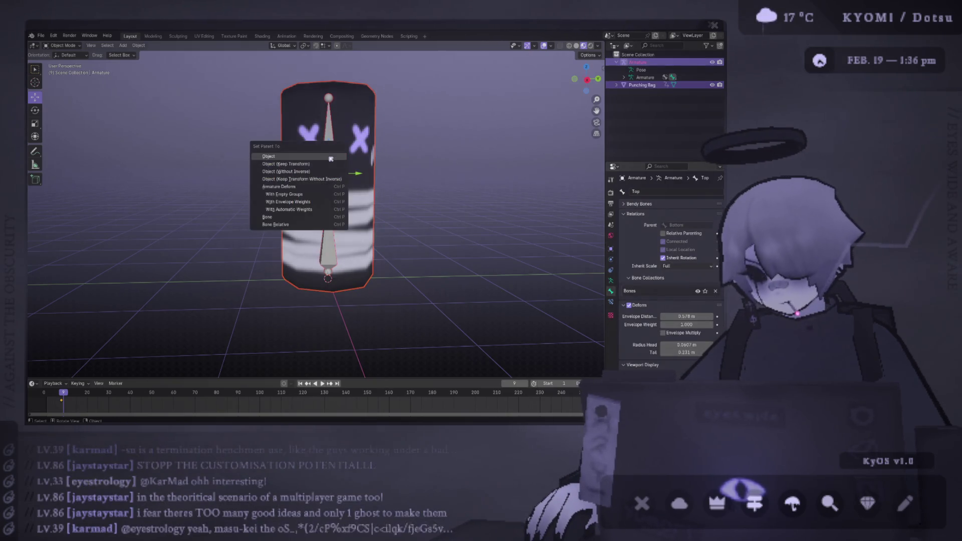
click(330, 209)
middle_drag(331, 209, 338, 188)
Step: Select the armature and bag and switch to Weight Paint mode
click(339, 188)
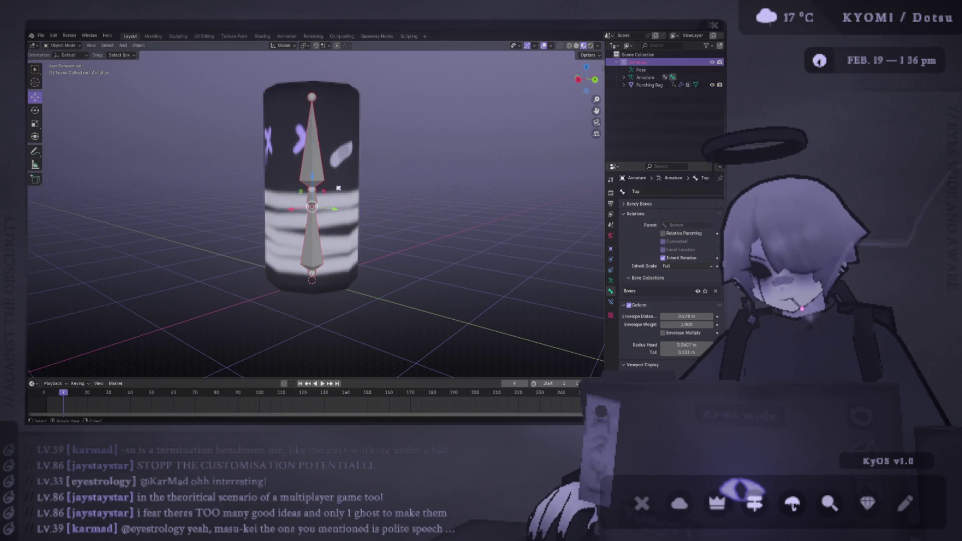
shift+click(349, 162)
click(64, 46)
click(65, 87)
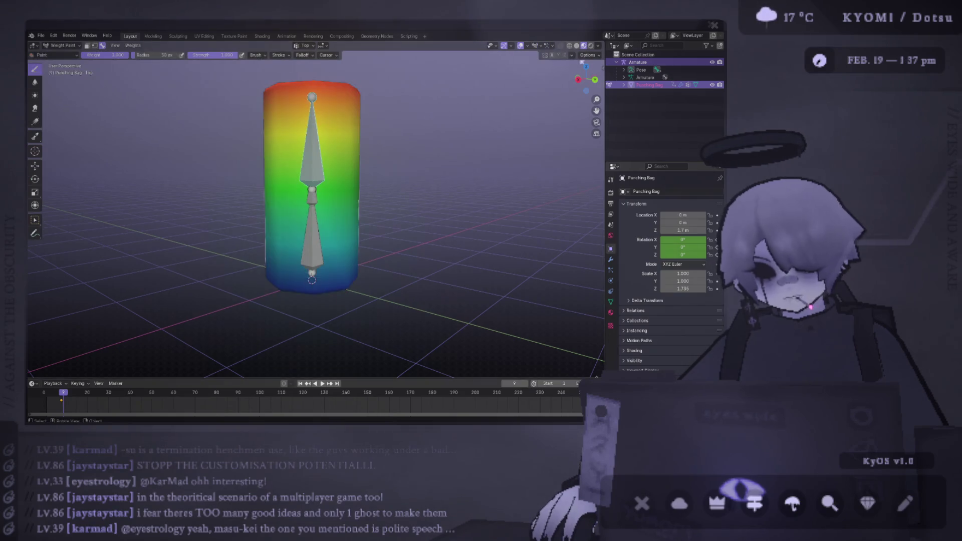
Step: Turn on X-ray and inspect the Bottom and Top bones' weights from behind
click(571, 46)
middle_drag(321, 190, 351, 186)
ctrl+click(326, 236)
ctrl+click(322, 168)
key(ctrl+KP_1)
Step: Test-rotate two bones to check the bag's deformation, undoing each bend
key(r)
click(298, 234)
key(ctrl+z)
ctrl+click(297, 234)
key(r)
click(299, 215)
key(ctrl+z)
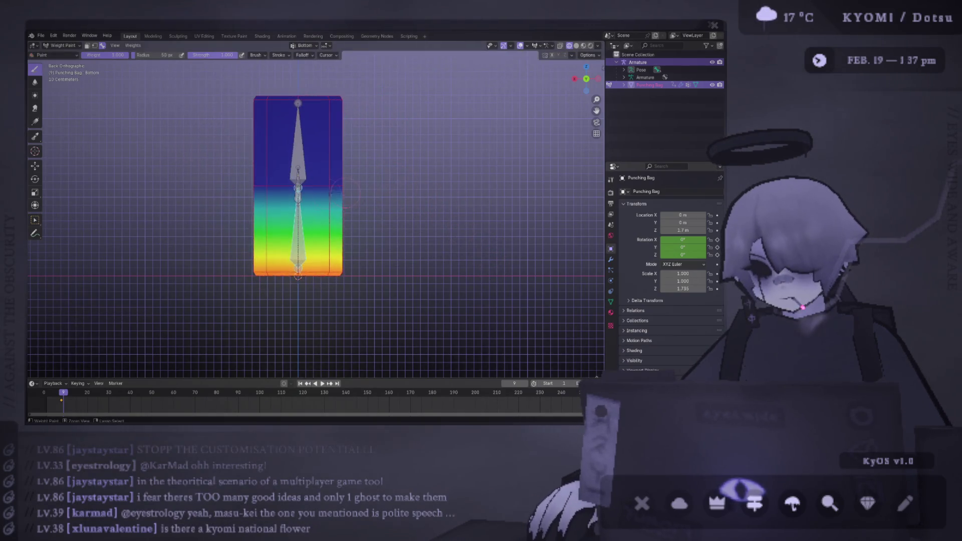
Step: Paint weight 0.000 onto the bag for the Root bone and enlarge the brush to 252 px
ctrl+click(298, 197)
middle_drag(299, 197, 141, 72)
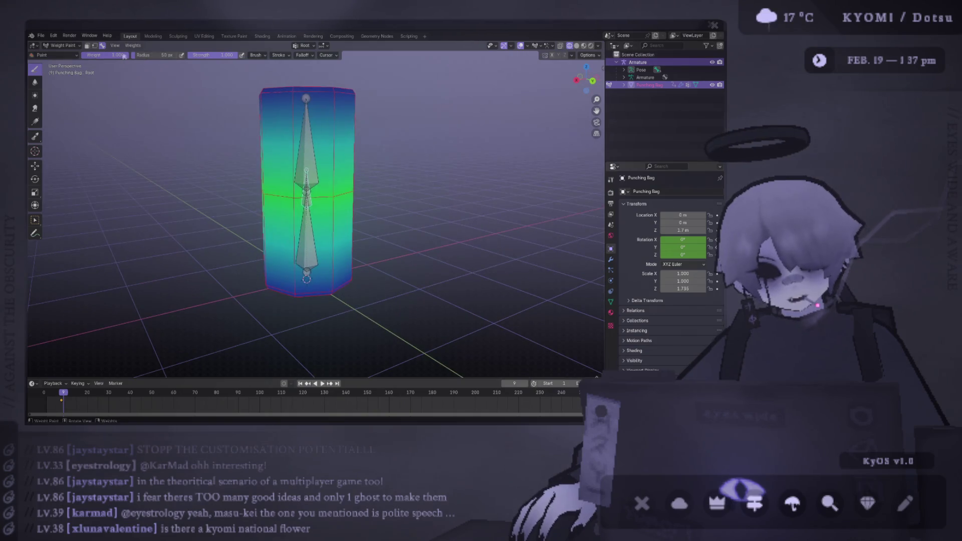
drag(125, 56, 84, 57)
mouse_move(300, 125)
mouse_down()
mouse_move(265, 226)
mouse_move(263, 150)
mouse_up()
mouse_move(263, 151)
middle_down()
mouse_move(281, 182)
mouse_move(234, 164)
mouse_move(450, 206)
mouse_move(401, 236)
mouse_move(402, 270)
mouse_move(400, 200)
mouse_move(399, 216)
middle_up()
scroll(234, 164, down, 4)
key(f)
click(202, 186)
Step: Select the Top bone and try moving and rotating it from front and side views, cancelling both
key(KP_1)
key(g)
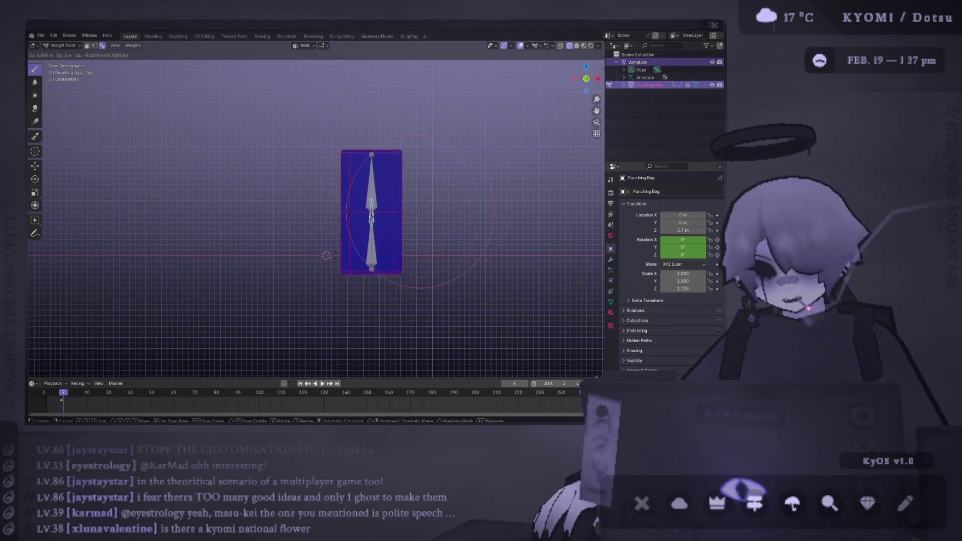
key(Escape)
ctrl+click(326, 168)
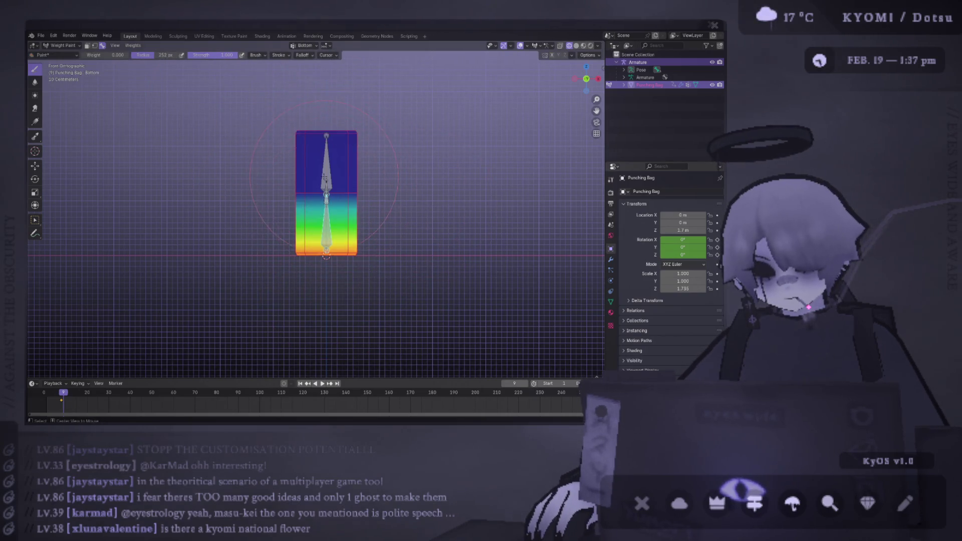
key(KP_3)
key(r)
key(Escape)
Step: Bend the bag by rotating the Top and Bottom bones, then orbit to inspect it
ctrl+click(323, 220)
key(r)
click(507, 241)
key(ctrl+z)
key(r)
click(386, 122)
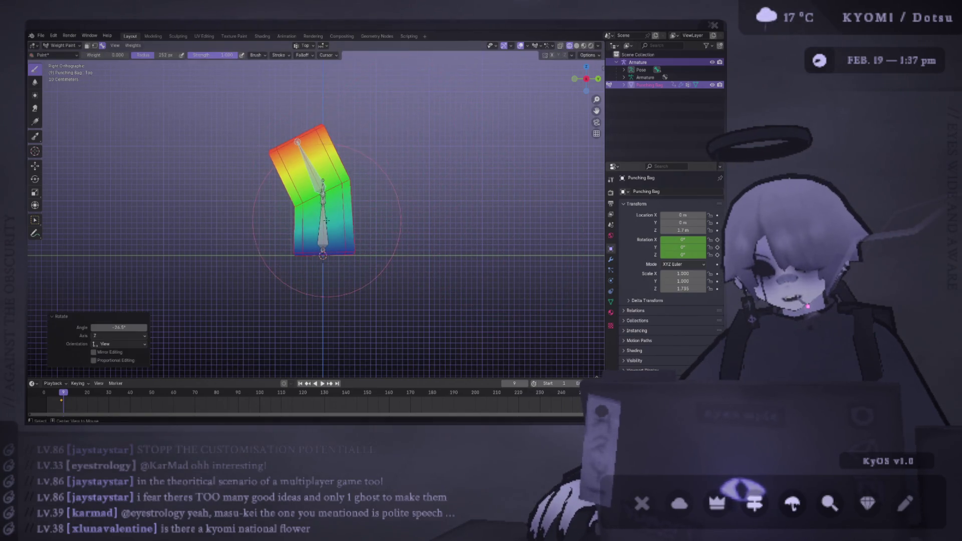
ctrl+click(331, 226)
key(r)
click(478, 293)
middle_drag(479, 293, 503, 233)
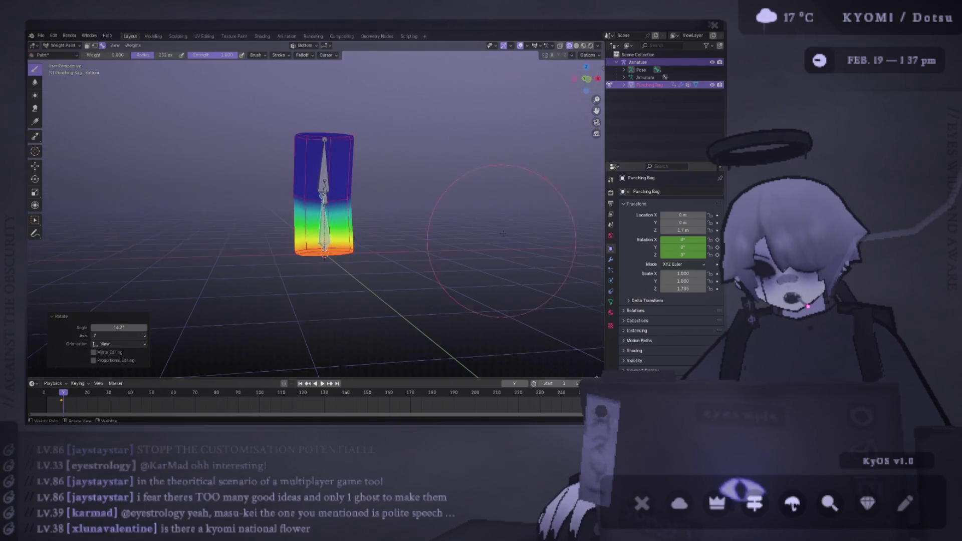
middle_drag(470, 131, 464, 122)
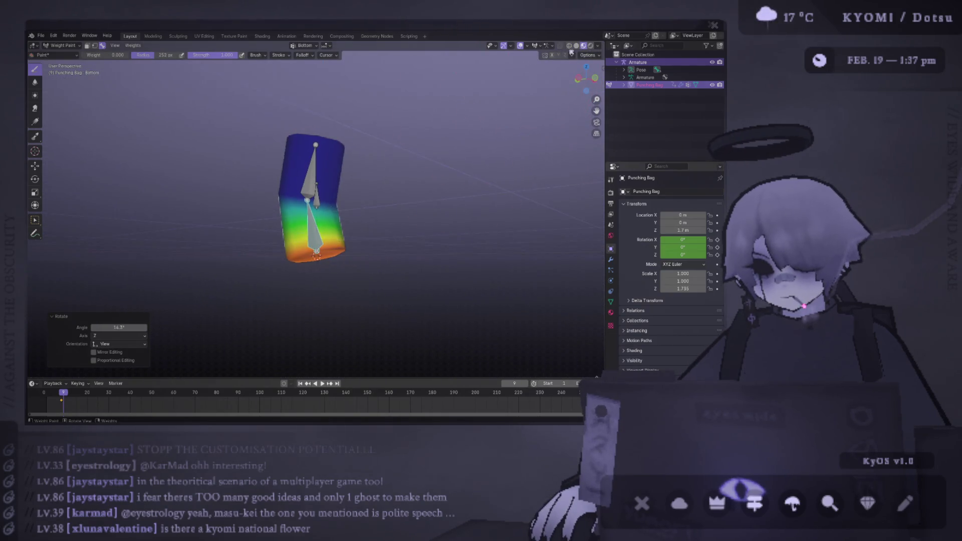
Step: Hide overlays to inspect the bent textured bag, then show them again
click(526, 46)
click(524, 46)
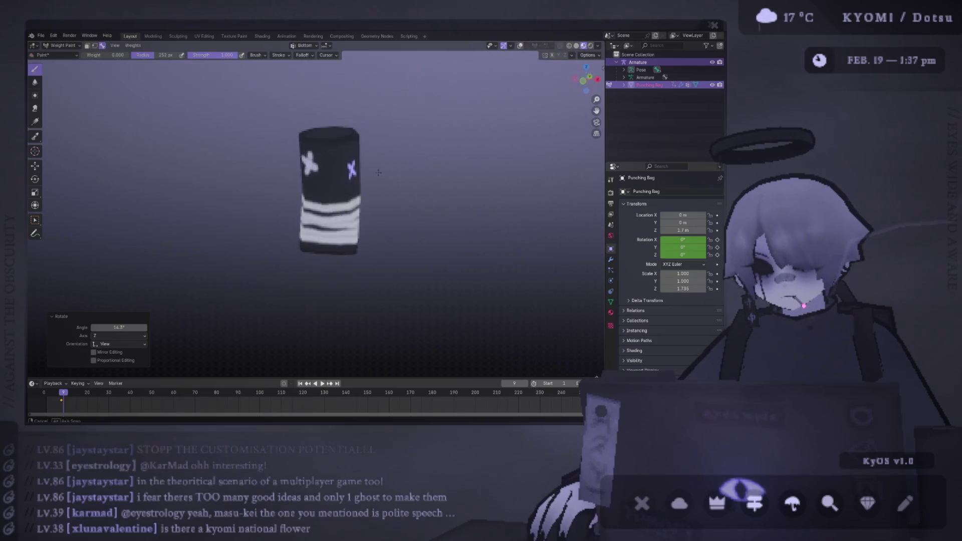
drag(311, 164, 471, 155)
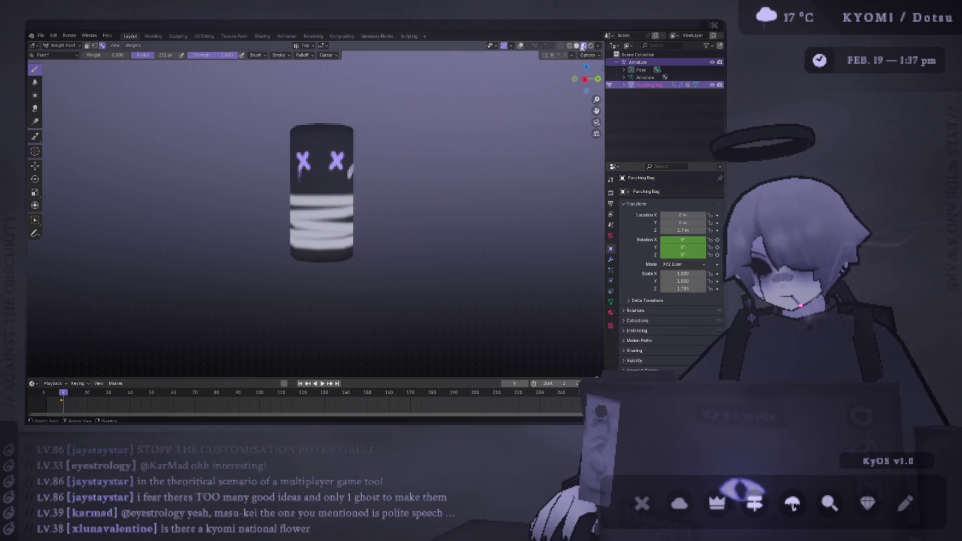
click(520, 45)
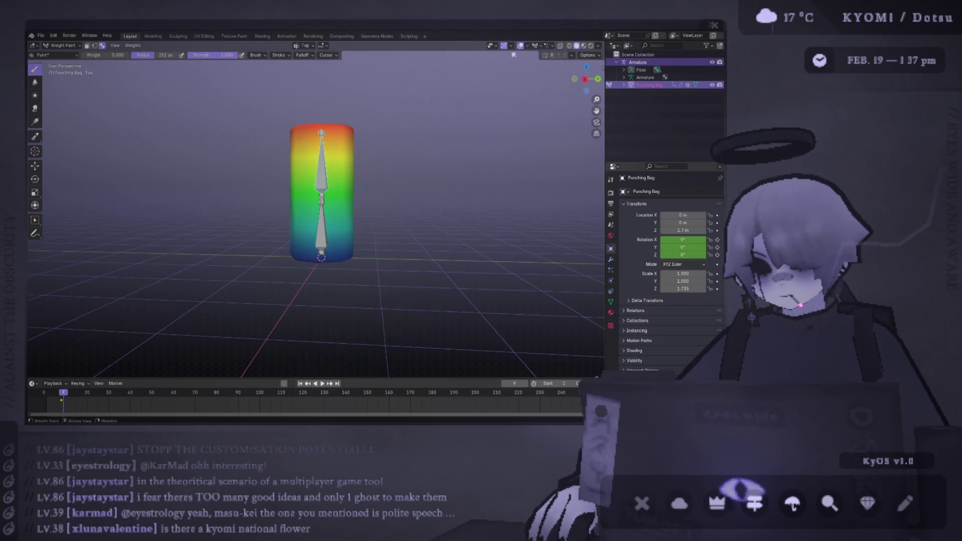
Step: Test-rotate the bones again from the left and back views
key(ctrl+KP_3)
key(r)
click(363, 163)
key(ctrl+KP_1)
key(r)
click(446, 150)
ctrl+click(308, 219)
Step: Bend the bag and view it in Material Preview with overlays toggled while orbiting
key(r)
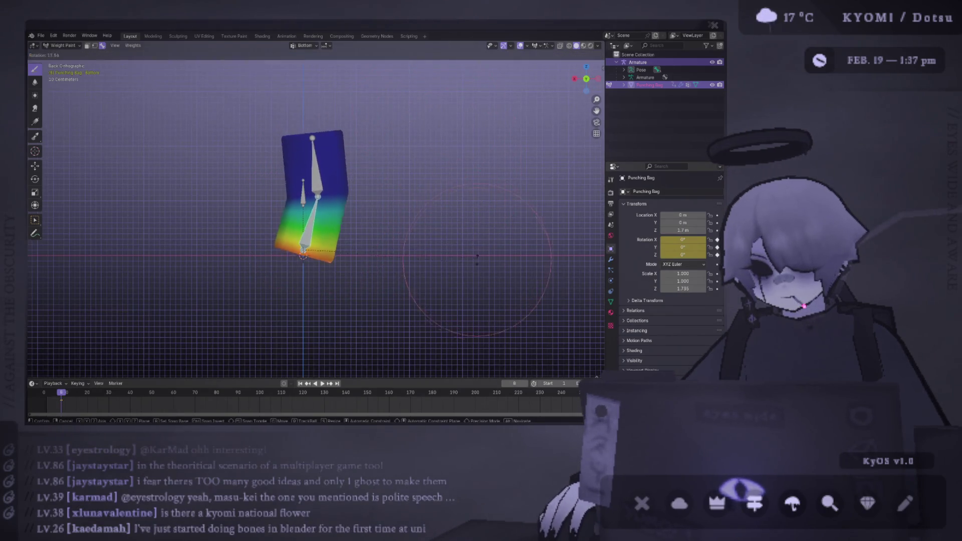
click(496, 84)
click(583, 46)
mouse_move(441, 150)
middle_down()
mouse_move(431, 141)
mouse_move(443, 131)
mouse_move(406, 89)
middle_up()
click(521, 46)
click(521, 46)
middle_drag(401, 130, 378, 145)
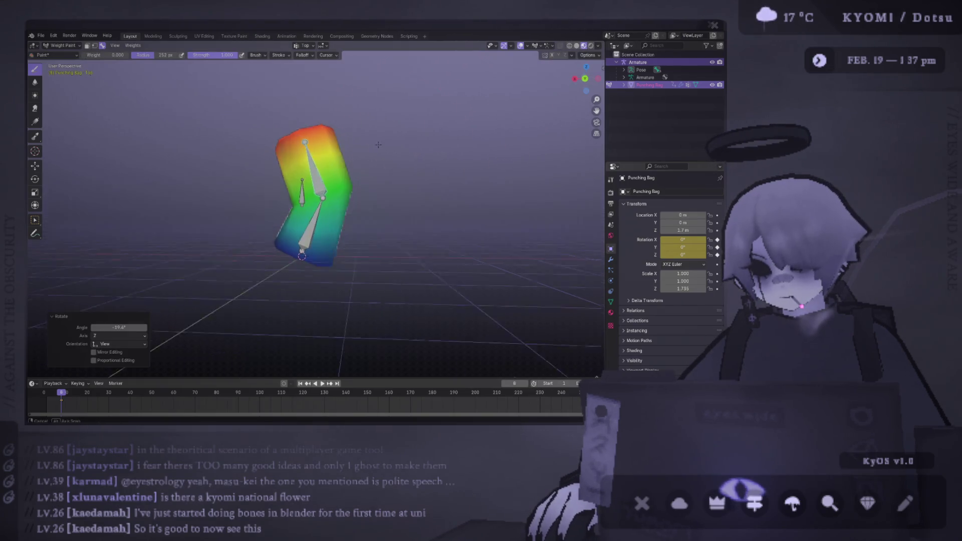
click(521, 46)
mouse_move(321, 176)
middle_down()
mouse_move(345, 228)
mouse_move(535, 231)
middle_up()
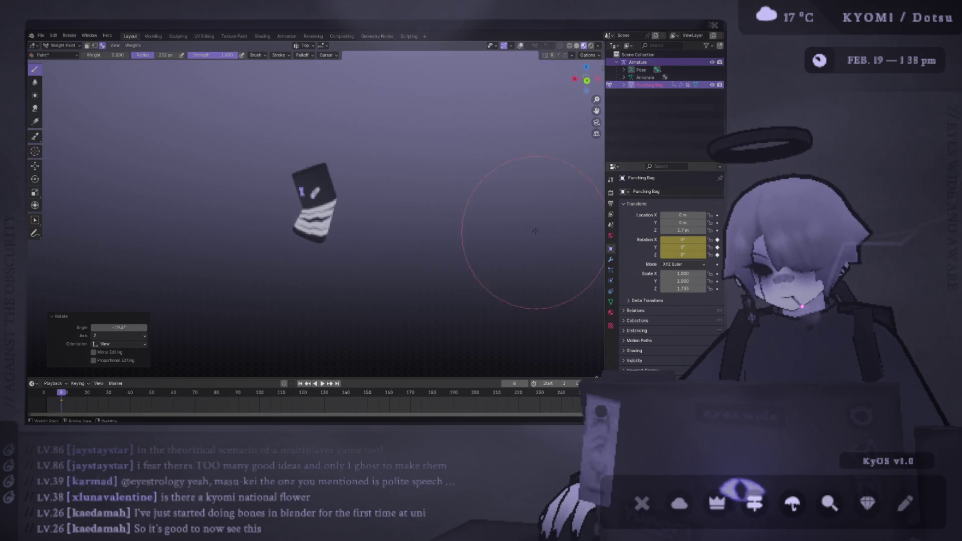
scroll(508, 188, up, 4)
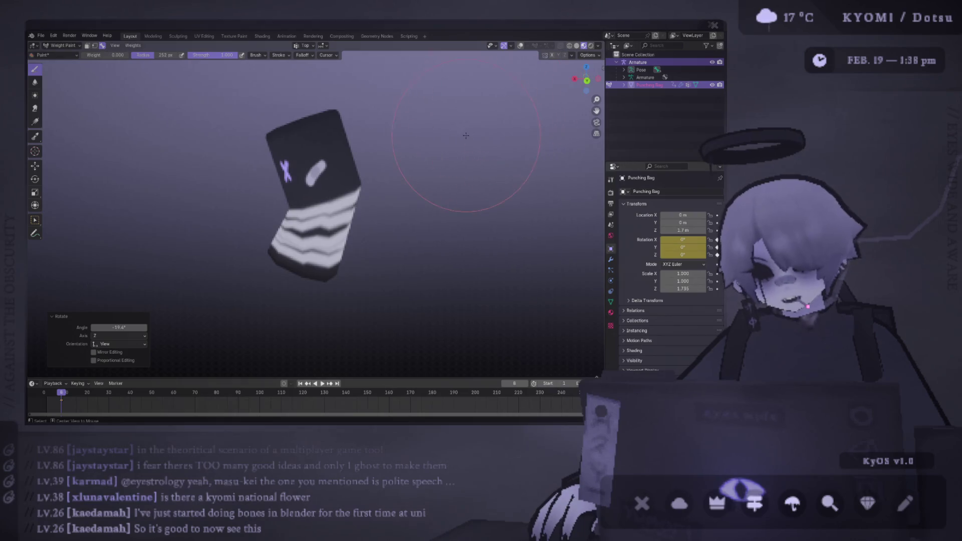
Step: Undo back to the upright pose and reorient the view so the bag's X-eyes face front
key(ctrl+z)
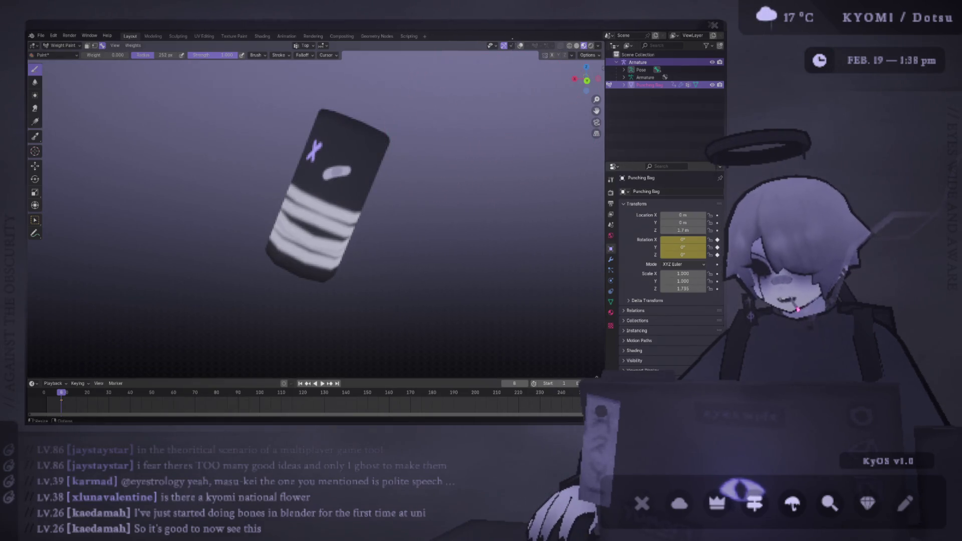
click(522, 45)
key(ctrl+z)
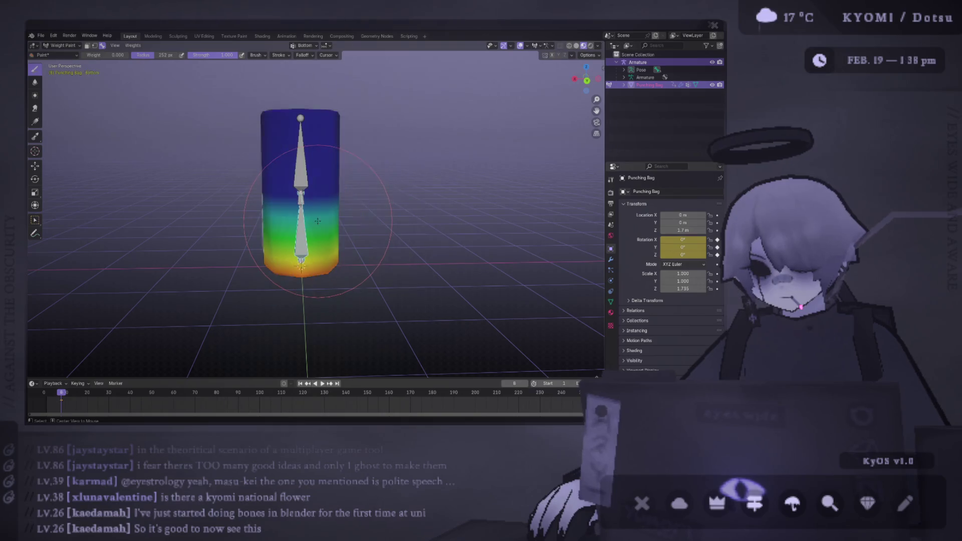
key(ctrl+z)
key(ctrl+shift+z)
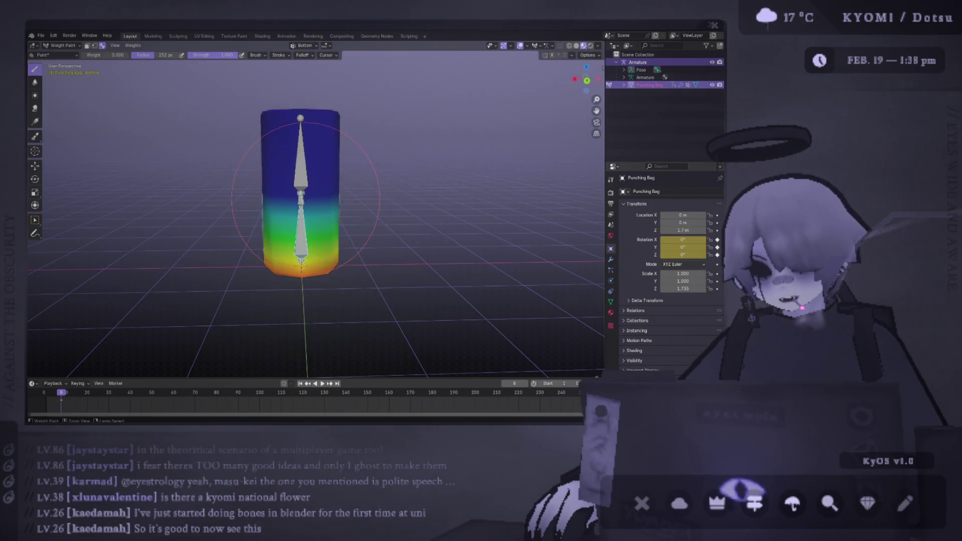
key(ctrl+z)
mouse_move(306, 201)
middle_down()
mouse_move(391, 199)
mouse_move(380, 197)
middle_up()
key(shift+alt+z)
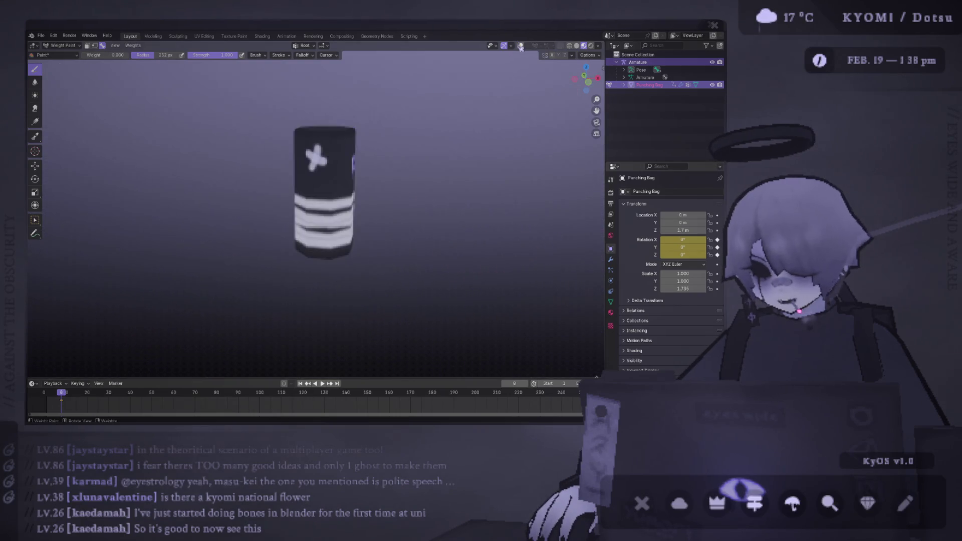
mouse_move(250, 146)
middle_down()
mouse_move(321, 180)
mouse_move(420, 204)
middle_up()
Step: Test-rotate the Bottom bone, undoing the -14.7° rotation
key(r)
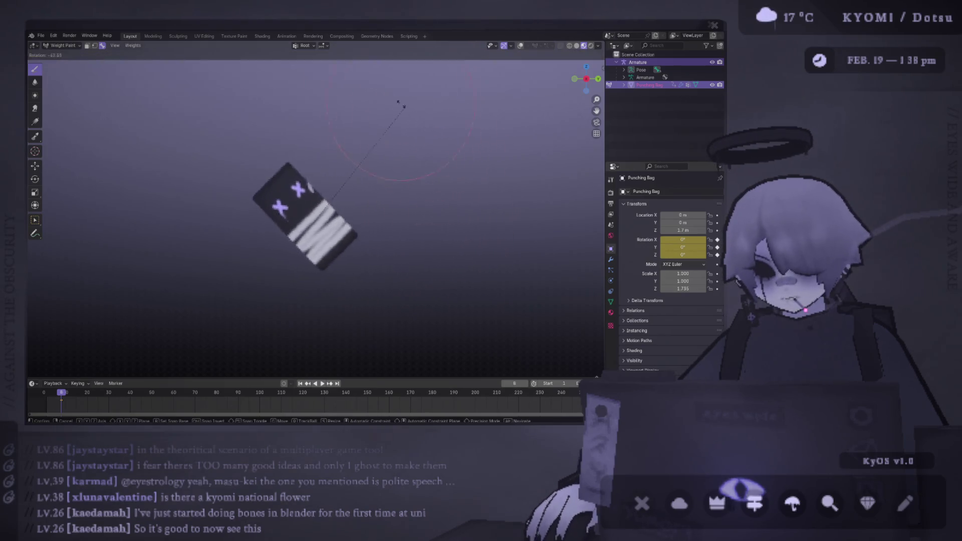
key(Escape)
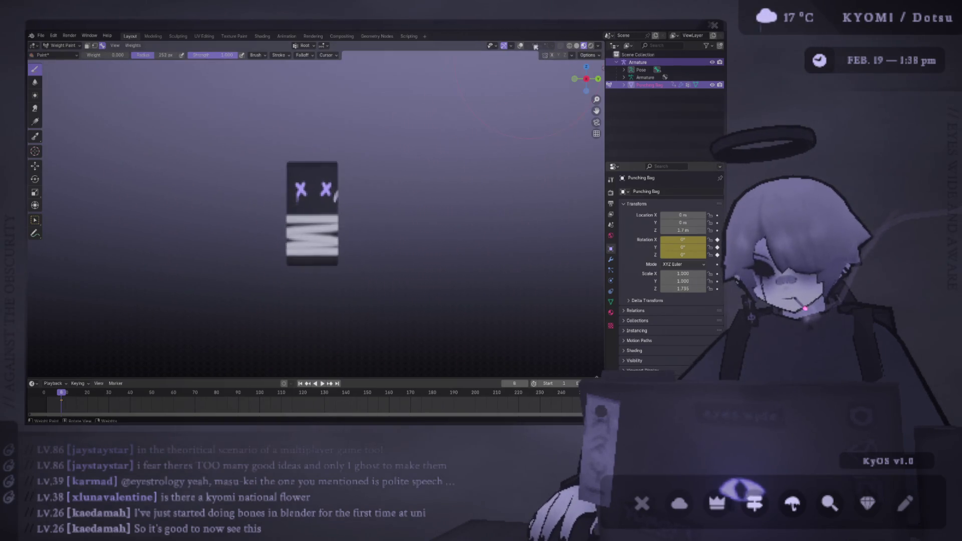
click(521, 46)
key(r)
click(381, 205)
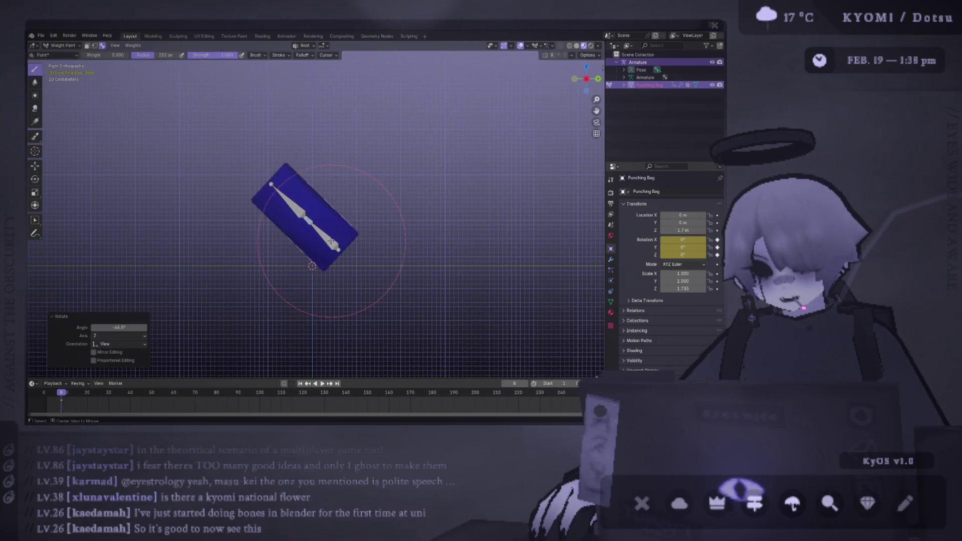
ctrl+click(321, 241)
key(r)
click(351, 204)
key(ctrl+z)
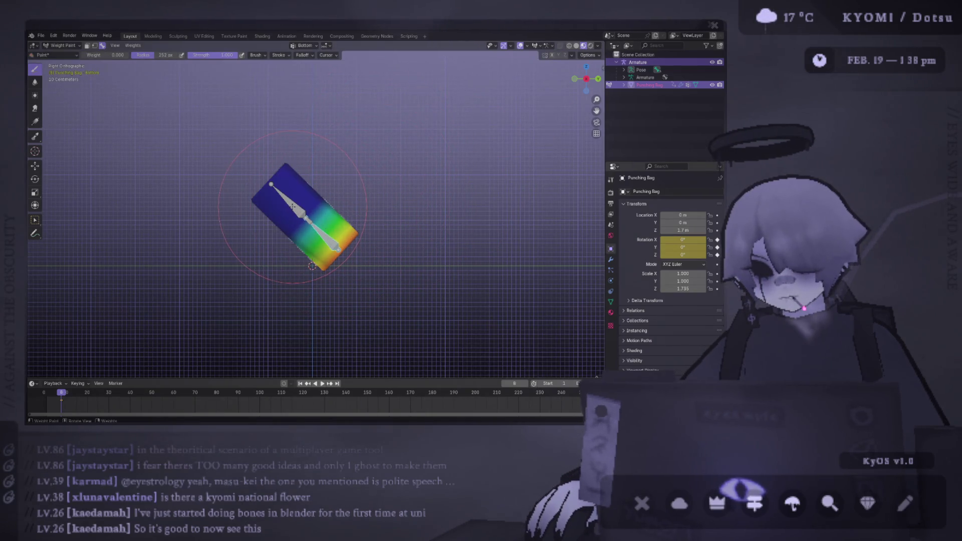
Step: Rotate the Bottom bone and the Root bone to -63.7°, then inspect the textured bend
key(r)
click(330, 225)
ctrl+click(286, 197)
key(r)
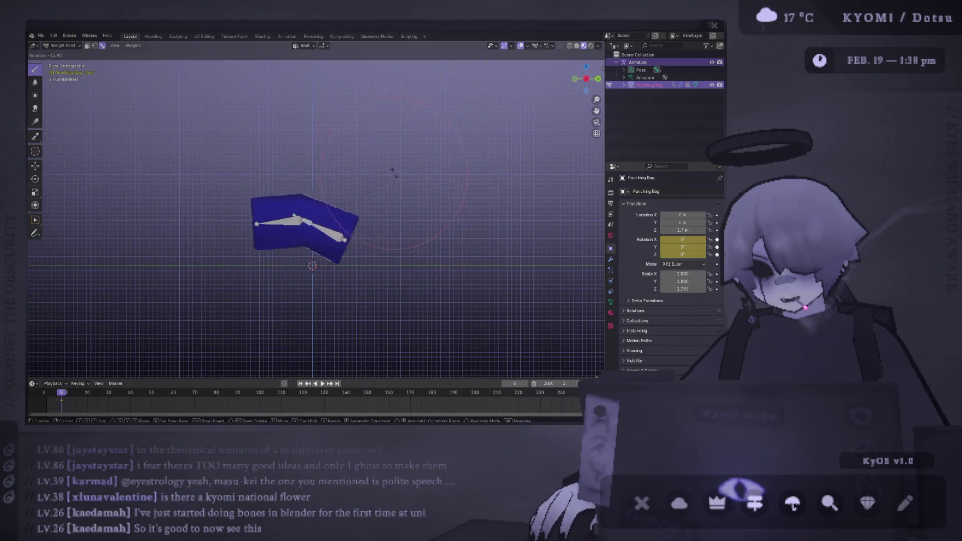
click(338, 128)
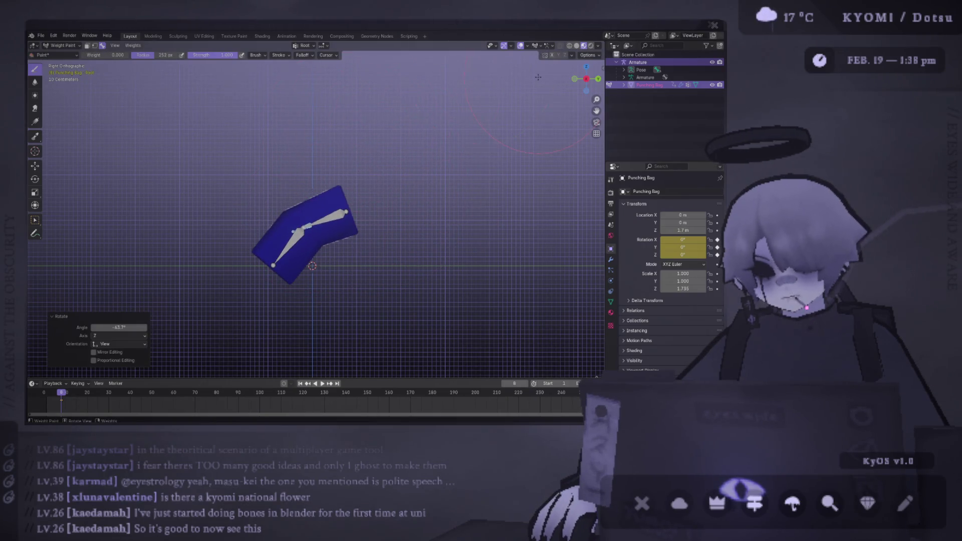
click(521, 46)
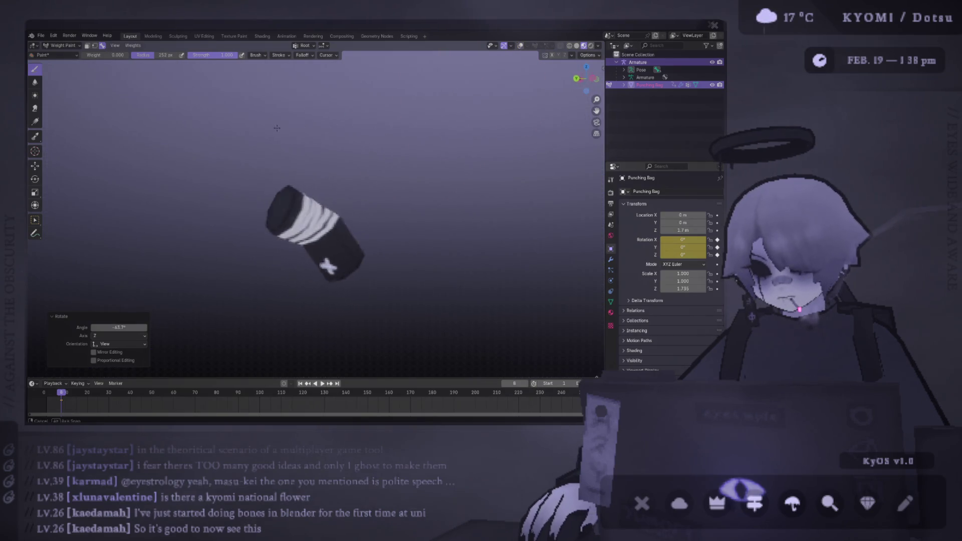
middle_drag(152, 137, 160, 101)
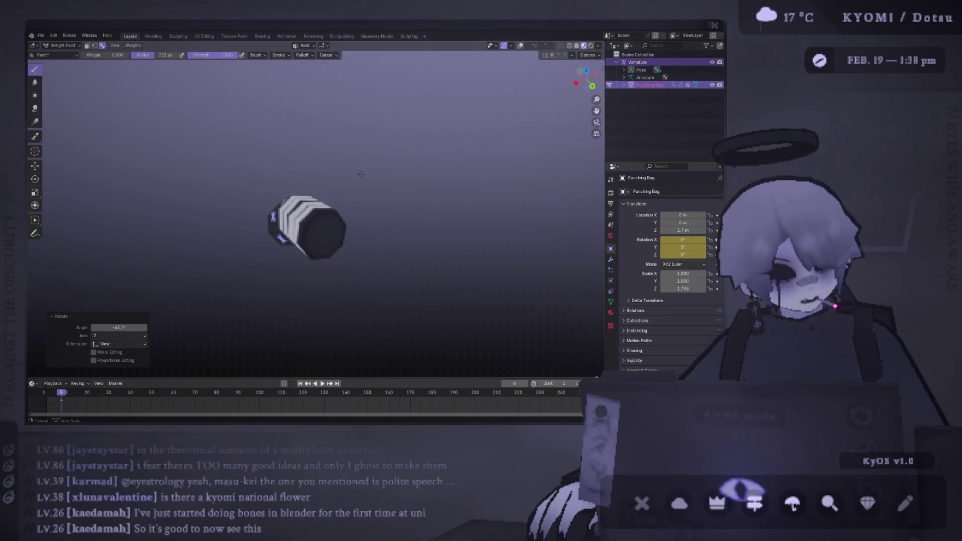
middle_drag(480, 92, 268, 142)
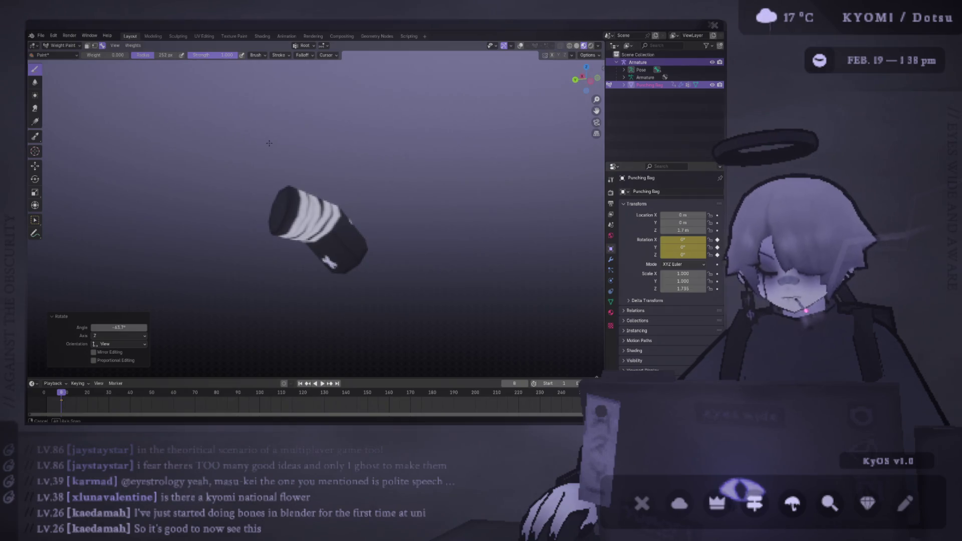
ctrl+middle_drag(294, 132, 286, 138)
Step: Straighten the bag, hide overlays and return to Object Mode in a side view
key(ctrl+z)
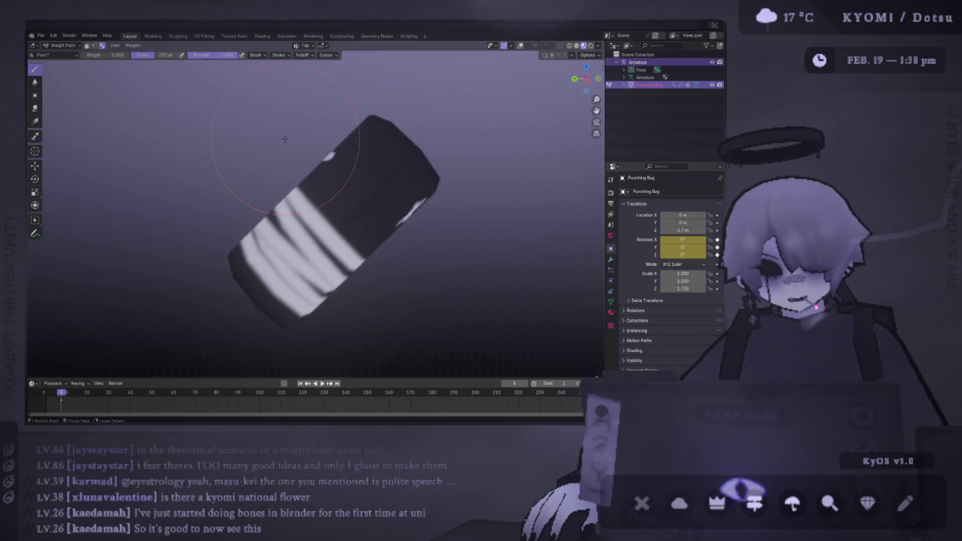
key(KP_1)
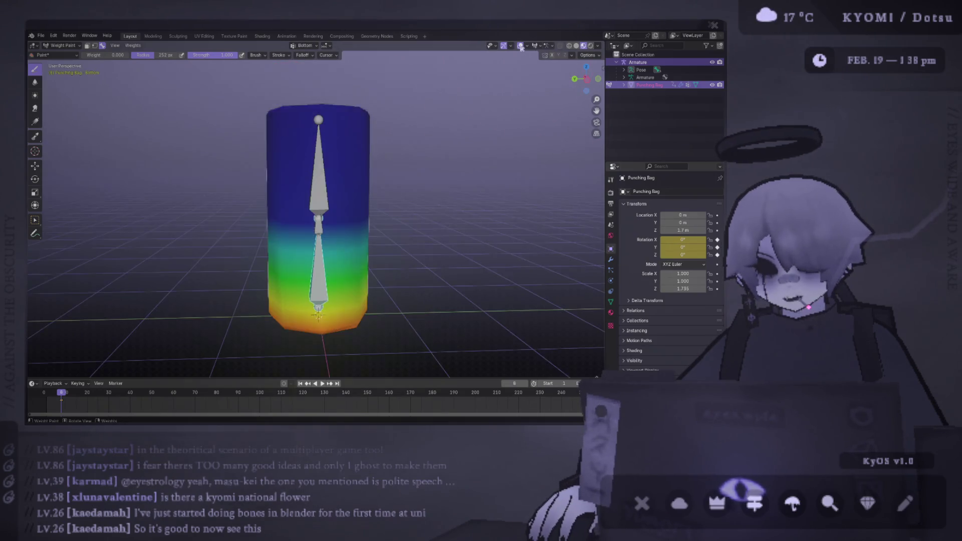
middle_drag(335, 146, 337, 170)
click(521, 45)
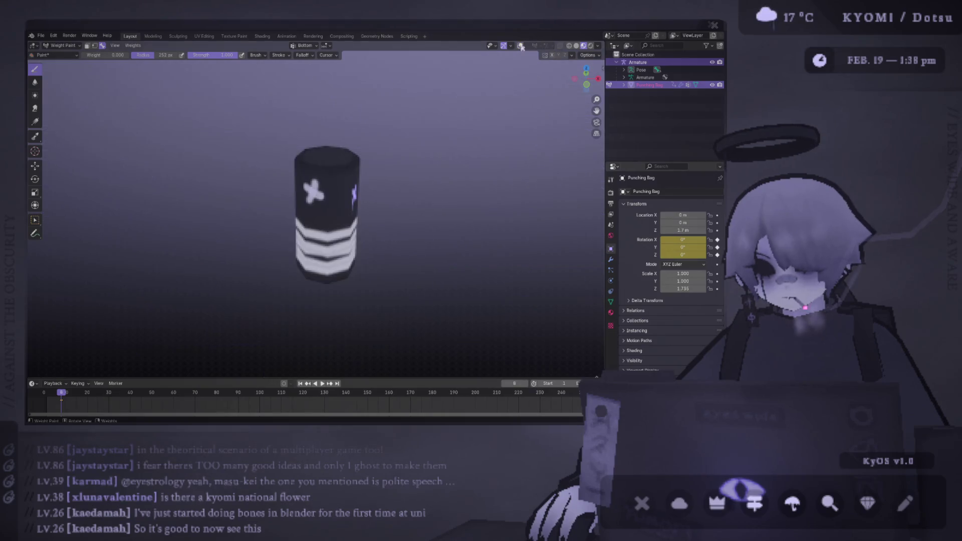
click(62, 45)
click(62, 55)
key(KP_3)
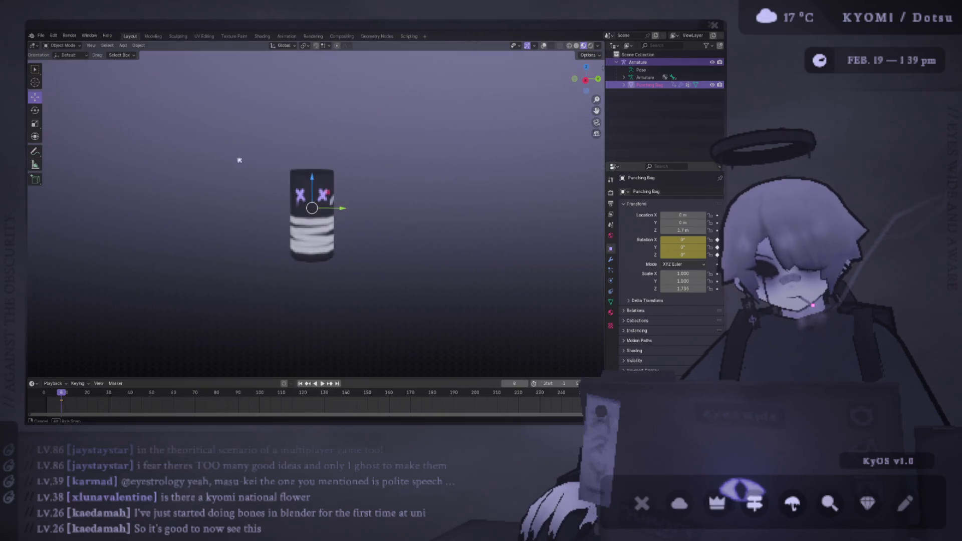
click(544, 45)
scroll(312, 215, up, 3)
click(312, 225)
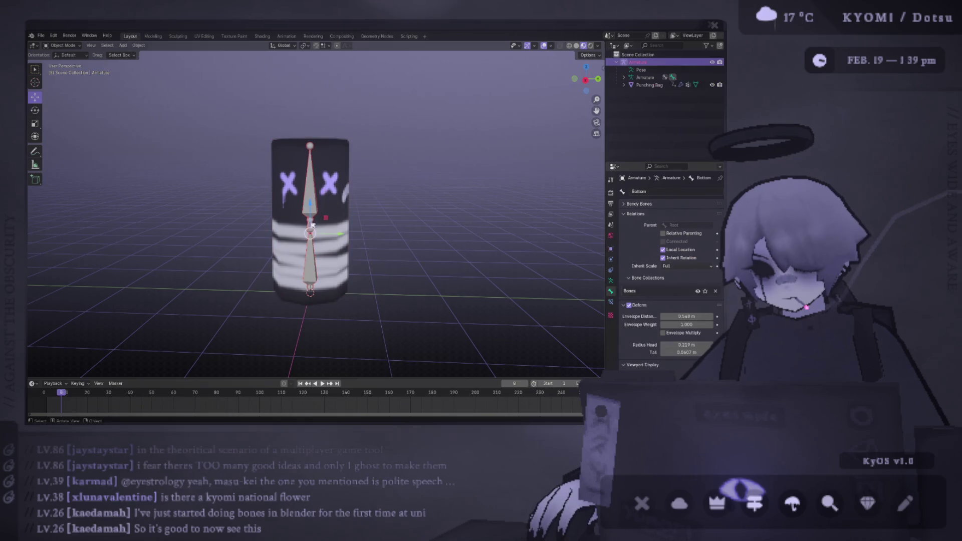
key(Tab)
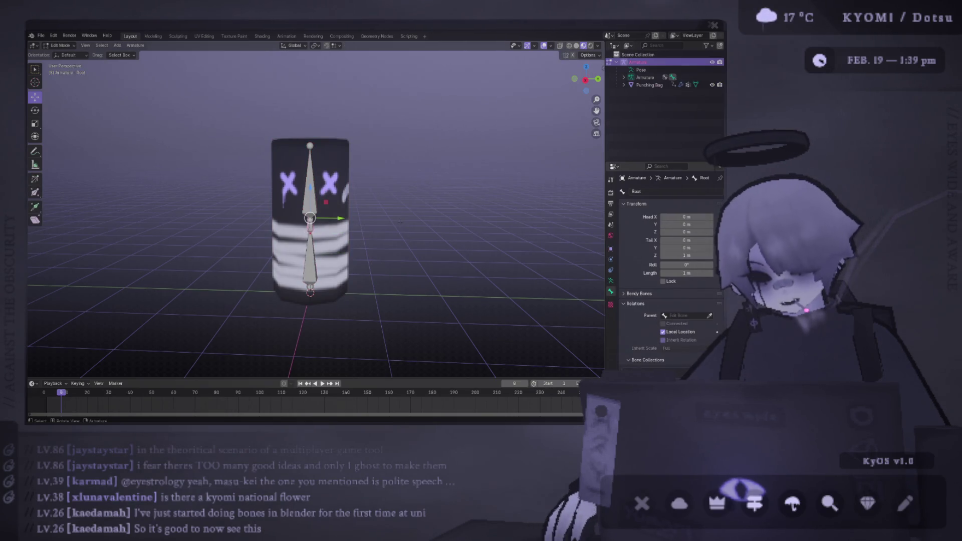
key(Tab)
click(64, 46)
click(60, 70)
middle_drag(346, 221, 301, 221)
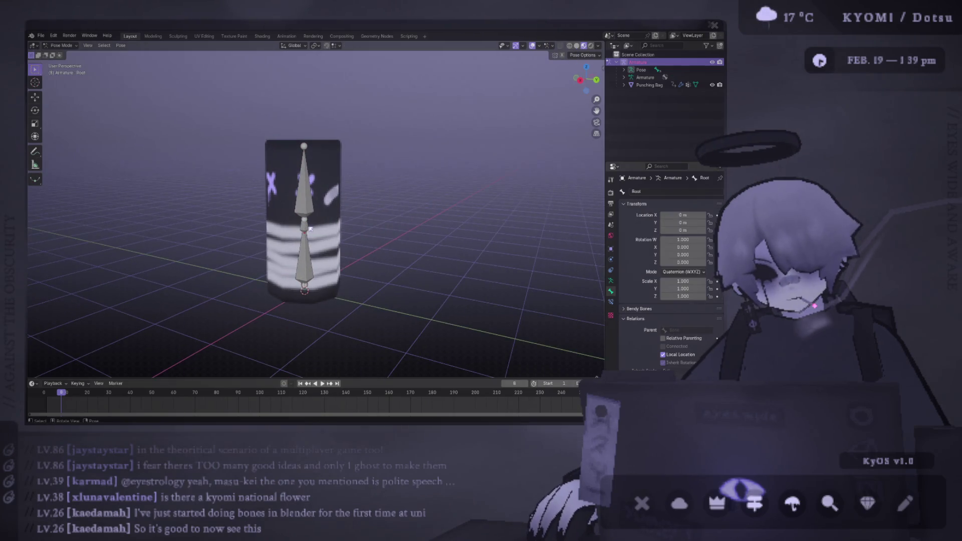
click(304, 211)
key(ctrl+KP_1)
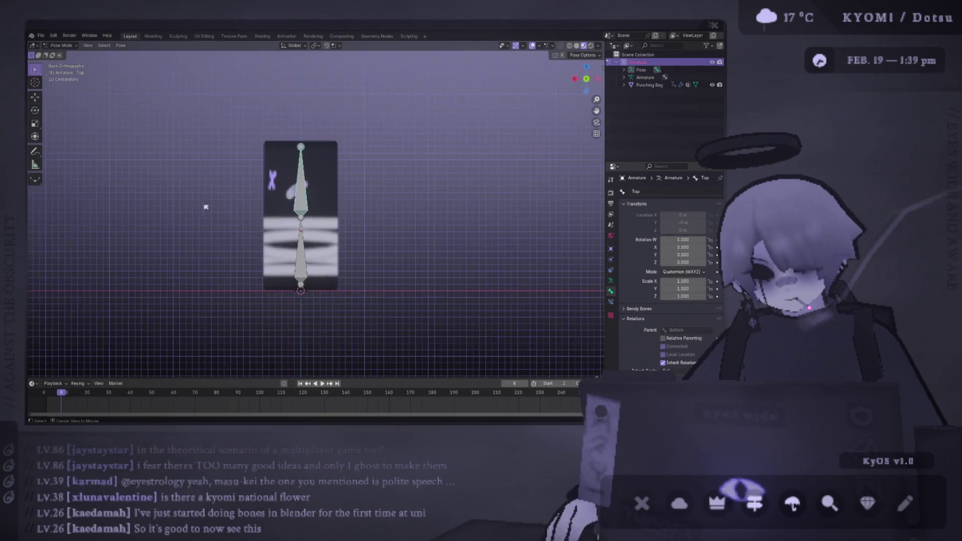
key(r)
click(387, 158)
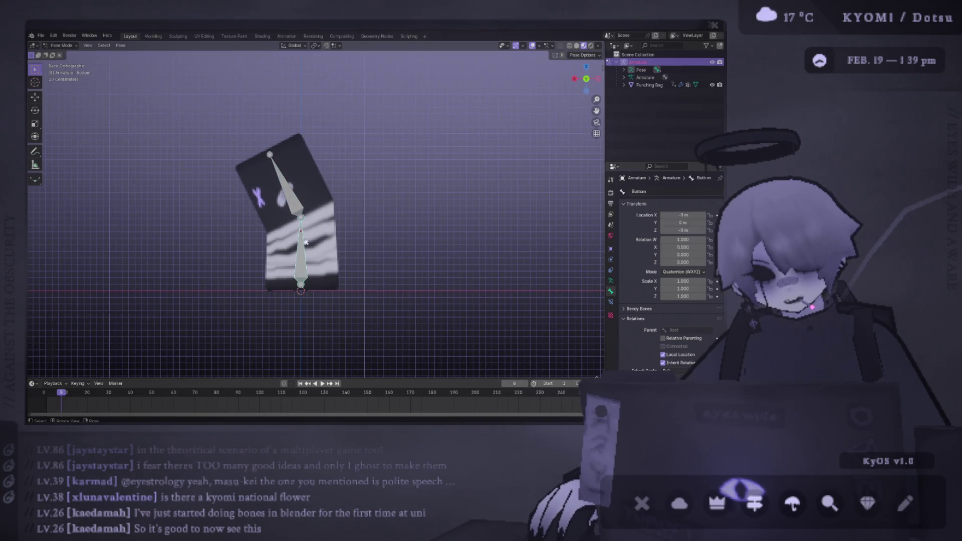
key(alt+r)
key(Tab)
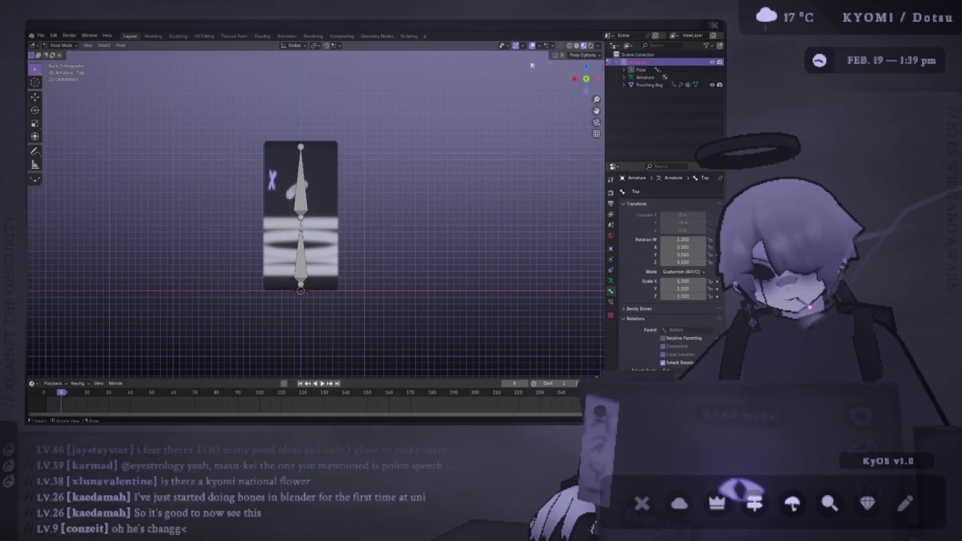
key(shift+alt+z)
key(Tab)
mouse_move(312, 175)
middle_down()
mouse_move(436, 203)
mouse_move(391, 193)
middle_up()
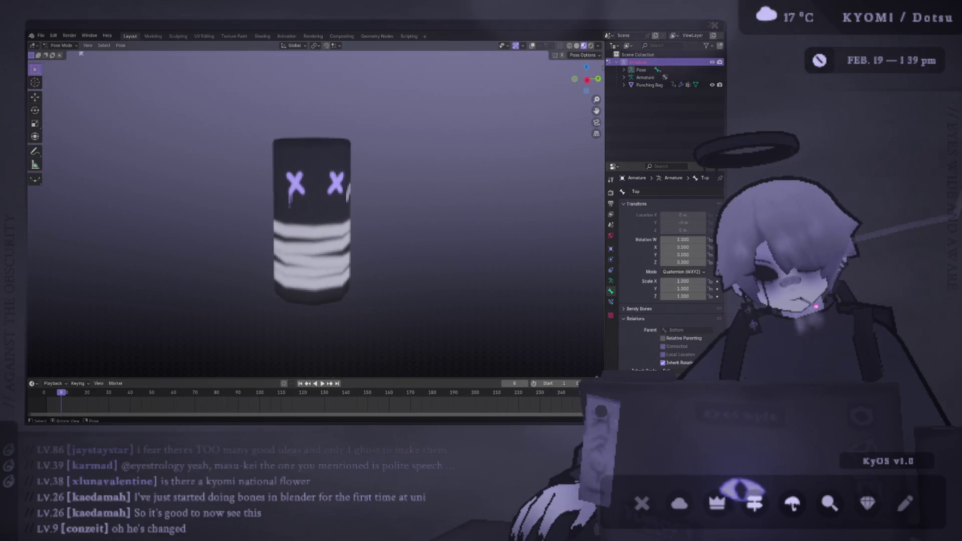
key(Tab)
key(Tab)
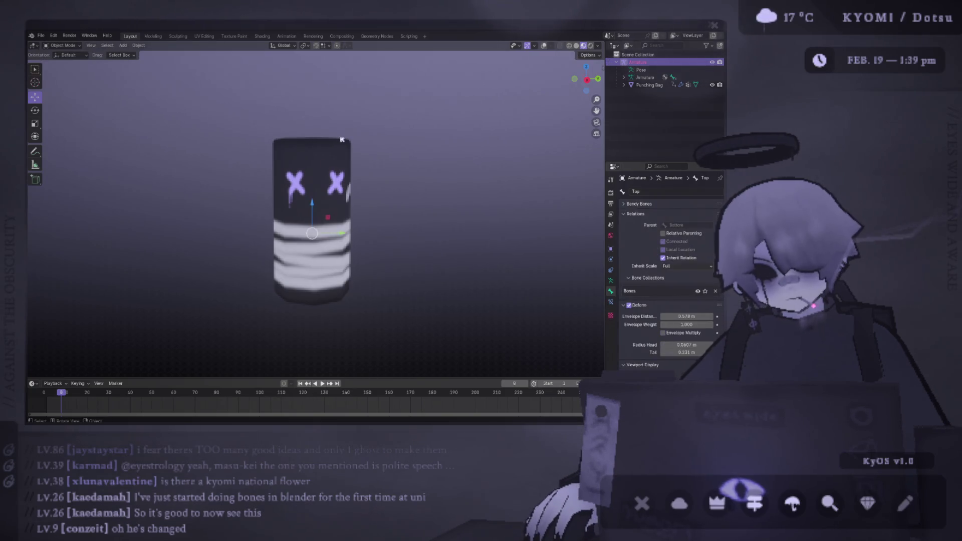
click(312, 210)
click(78, 47)
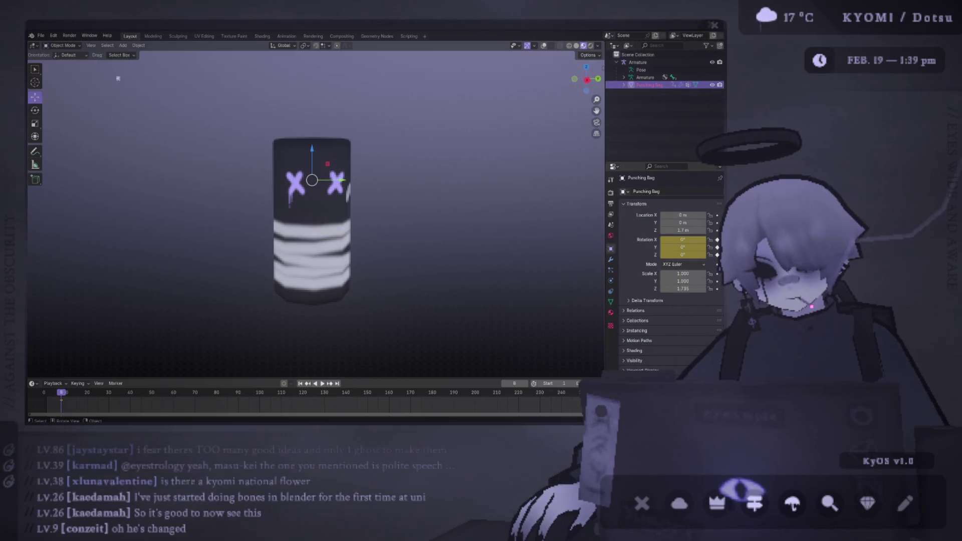
Step: Slide the bag's middle edge loop upward in Edit Mode from the side view
click(543, 50)
key(Tab)
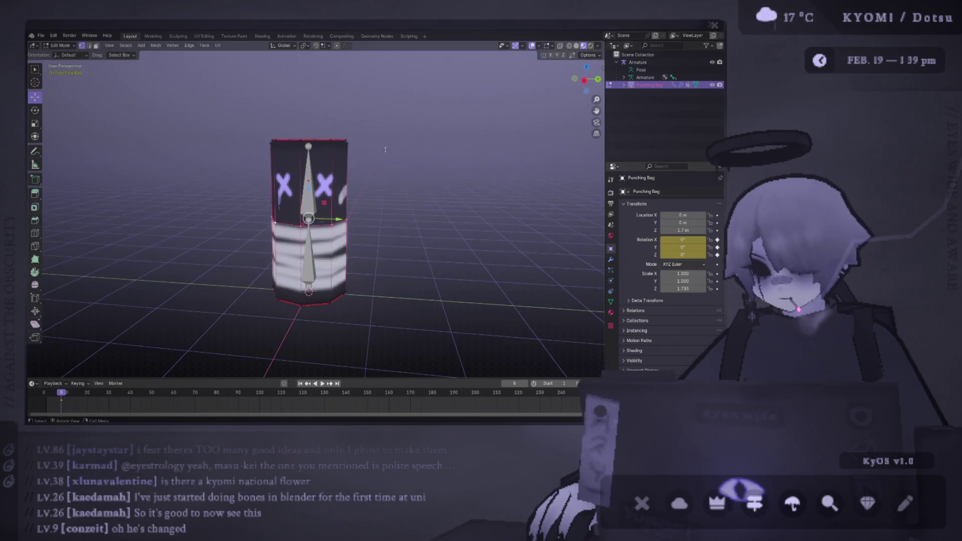
key(KP_3)
scroll(430, 221, up, 3)
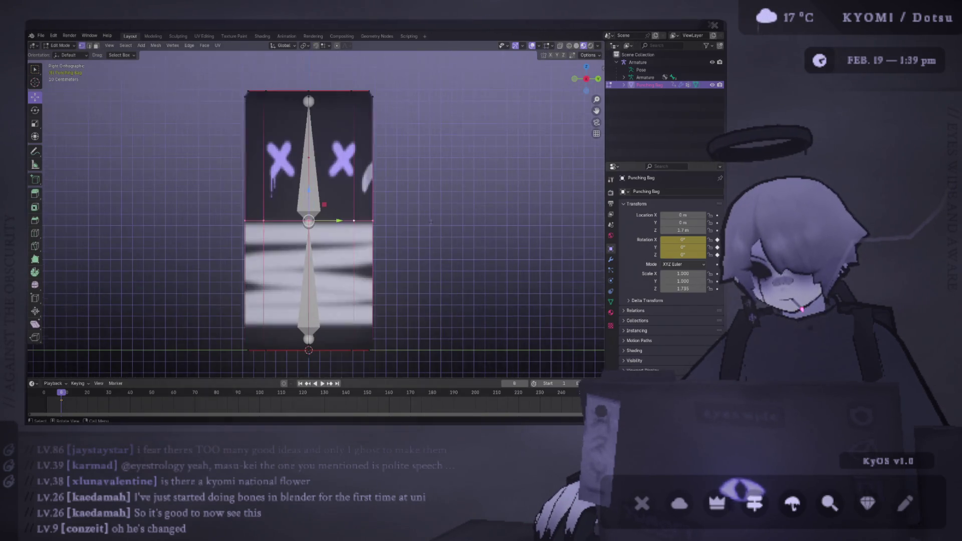
key(g)
key(g)
click(432, 201)
middle_drag(432, 200, 380, 211)
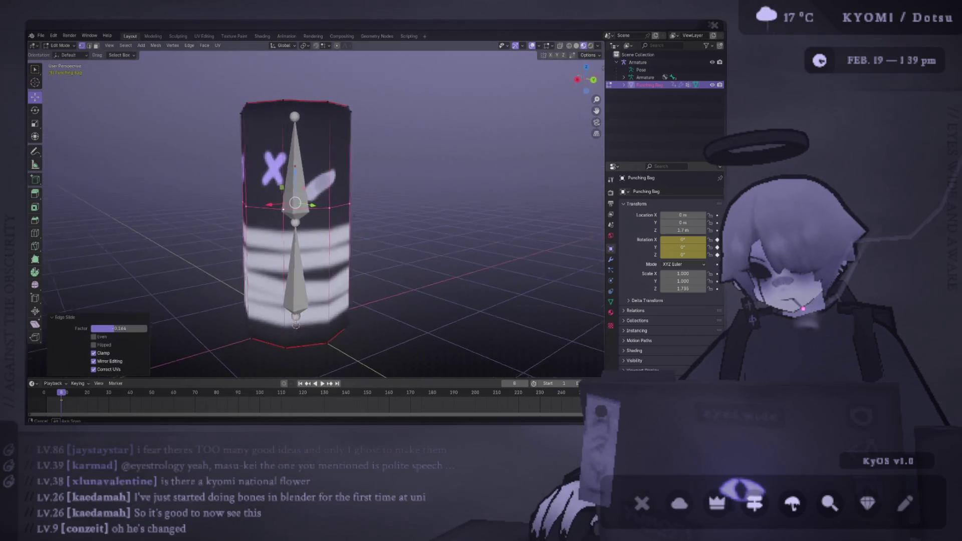
Step: Save the file and move the armature's bone joint up to the raised edge loop
key(Tab)
click(638, 62)
key(KP_3)
key(Tab)
key(ctrl+s)
click(310, 221)
drag(310, 221, 310, 203)
key(Tab)
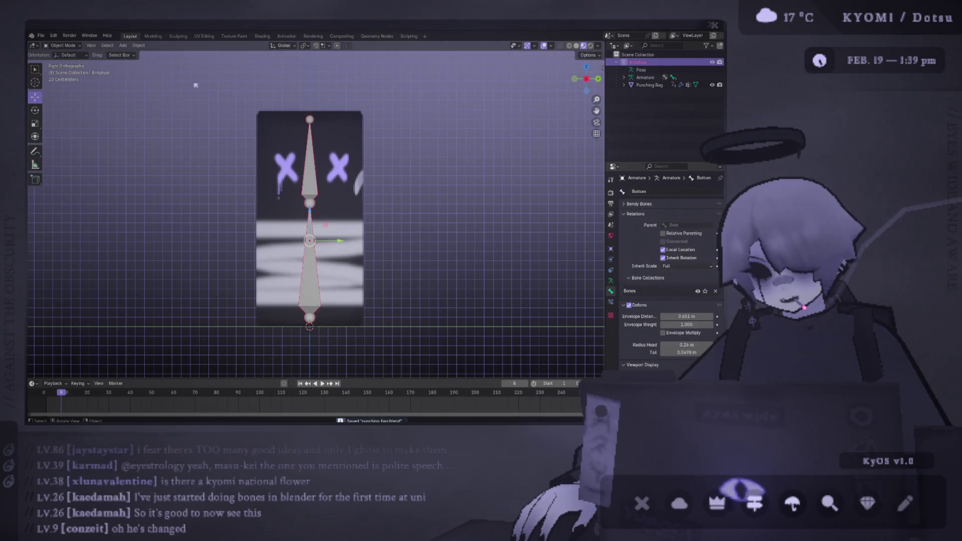
Step: Switch the armature to Pose Mode and test-rotate the bones from behind
click(77, 45)
click(63, 72)
middle_drag(261, 190, 306, 186)
key(ctrl+KP_1)
key(r)
click(312, 217)
key(r)
click(351, 236)
Step: Bend the Top bone, orbit to inspect the bend, then undo to the rest pose
click(343, 170)
key(r)
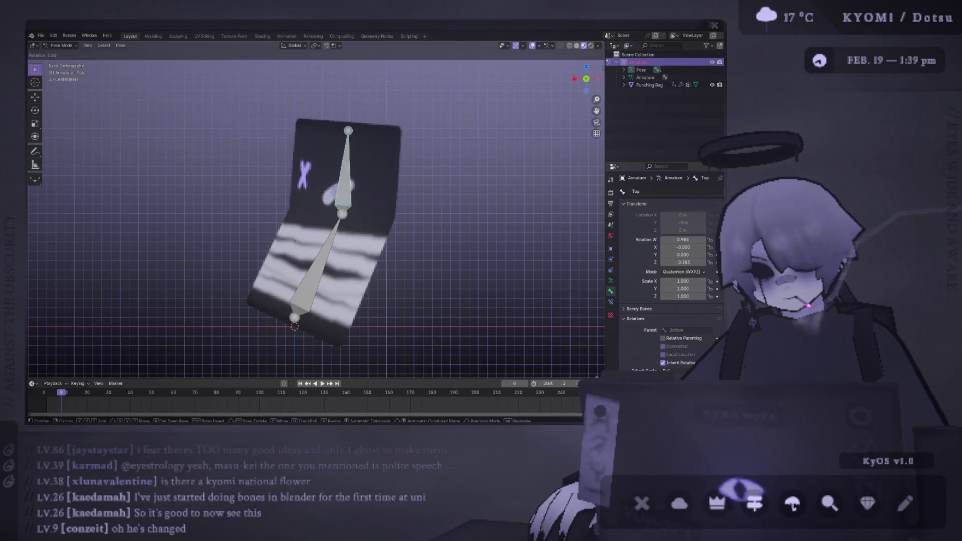
click(366, 169)
middle_drag(366, 169, 450, 174)
mouse_move(473, 173)
middle_down()
mouse_move(468, 123)
mouse_move(379, 120)
mouse_move(555, 125)
mouse_move(369, 185)
mouse_move(327, 169)
middle_up()
key(ctrl+z)
key(ctrl+z)
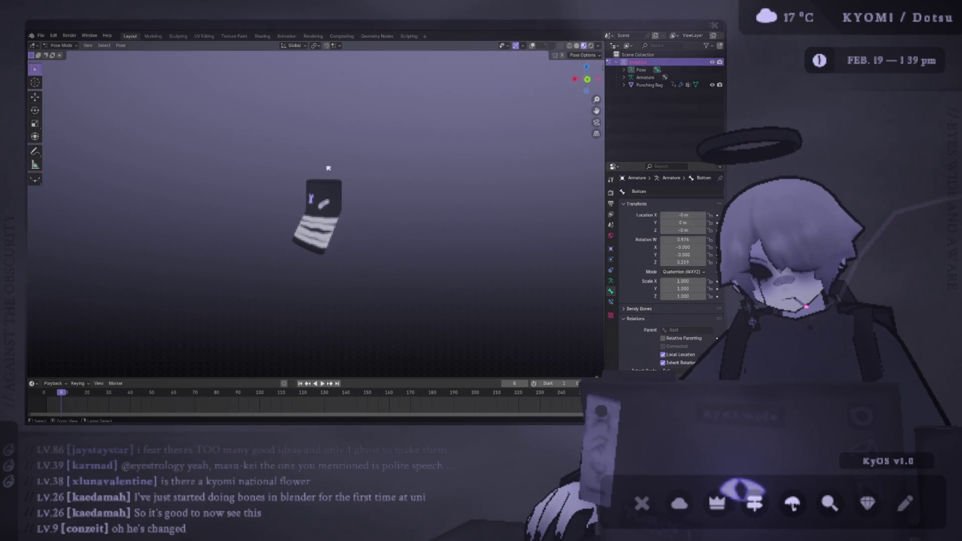
key(ctrl+z)
key(ctrl+z)
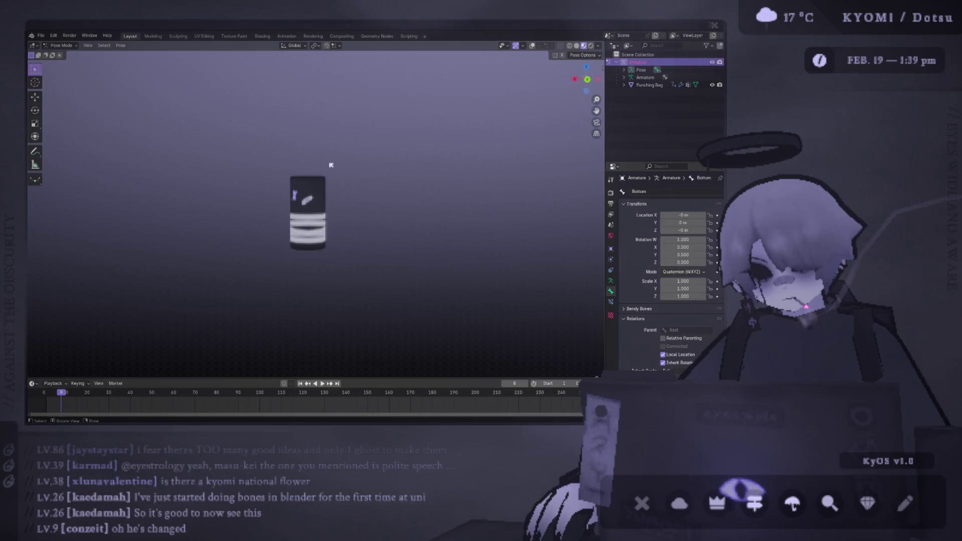
scroll(154, 134, up, 4)
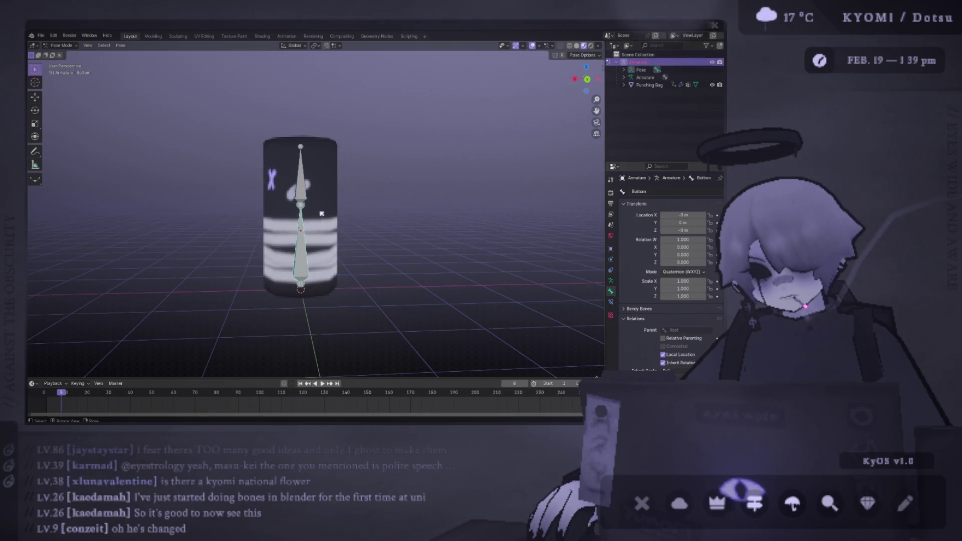
Step: Leave Pose Mode and put the punching bag mesh into Edit Mode
scroll(155, 134, up, 3)
key(Tab)
click(63, 45)
click(80, 66)
click(307, 135)
key(Tab)
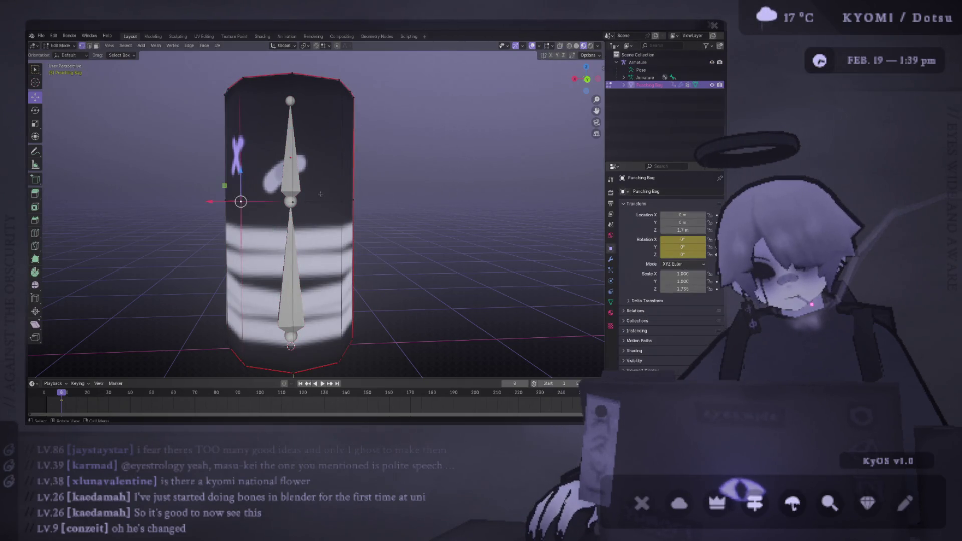
Step: Try a first horizontal loop cut around the bag, then undo it and cancel
key(ctrl+r)
click(320, 195)
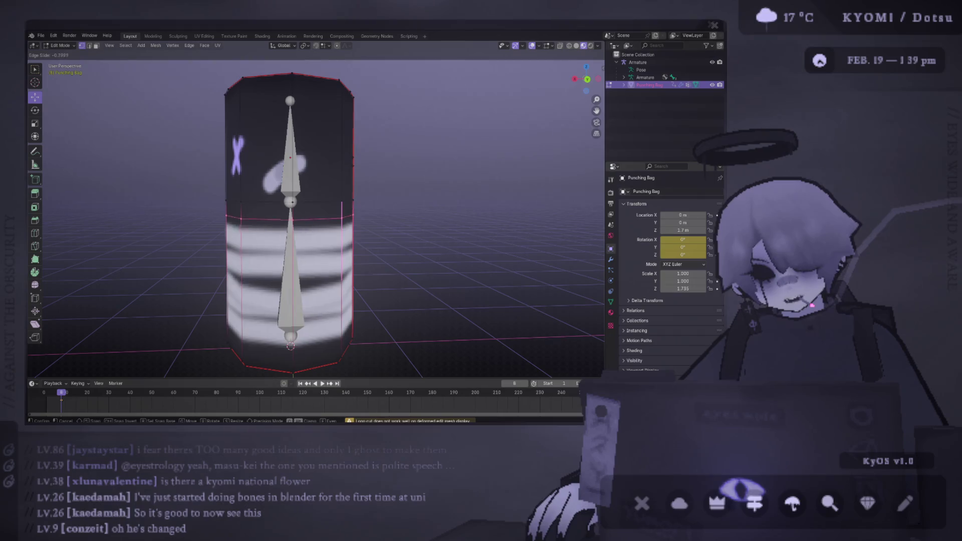
click(422, 103)
key(z)
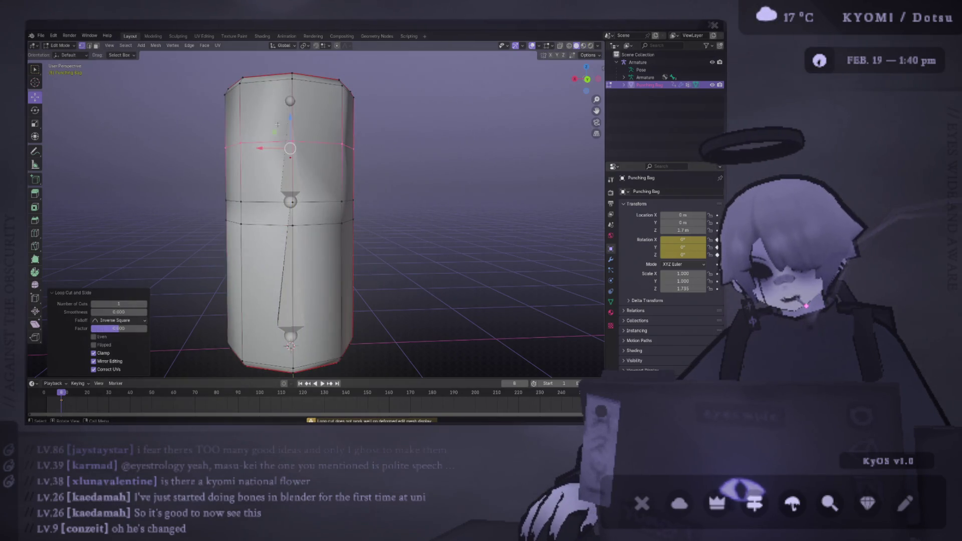
key(ctrl+z)
key(ctrl+r)
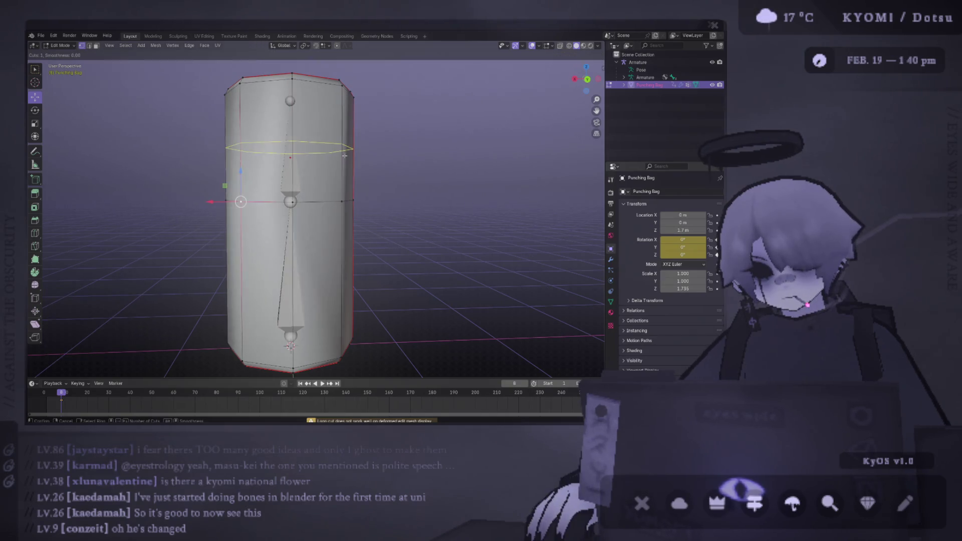
key(Escape)
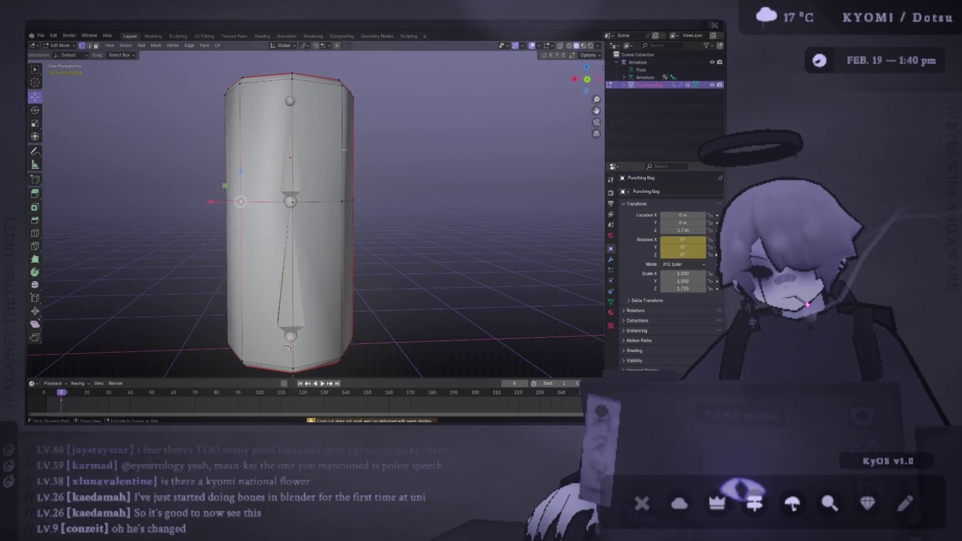
right_click(312, 148)
key(Escape)
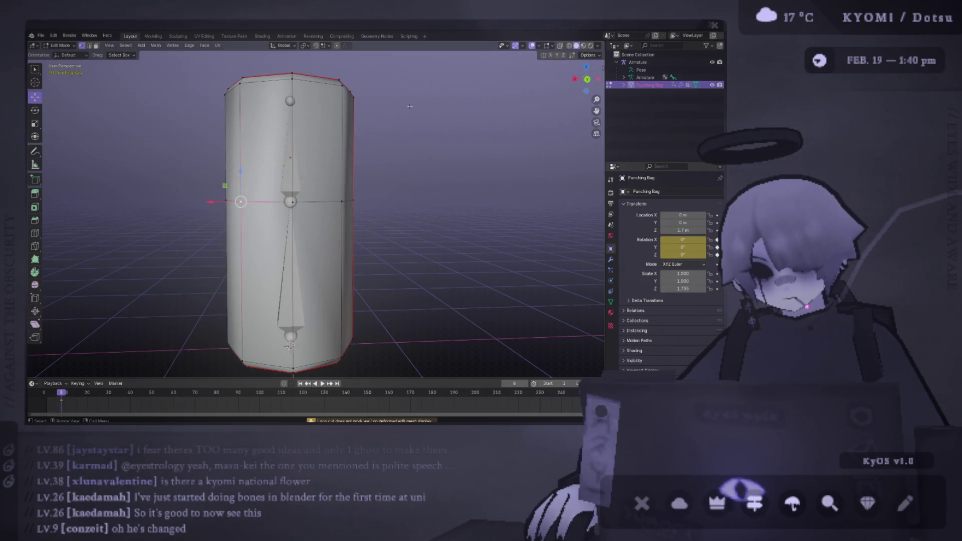
Step: Add two loop cuts with Ctrl+R near the bag's middle joint
key(ctrl+r)
click(339, 130)
click(330, 175)
key(ctrl+r)
click(325, 273)
click(329, 170)
Step: Select the armature plus the bag and switch to Weight Paint mode
key(Tab)
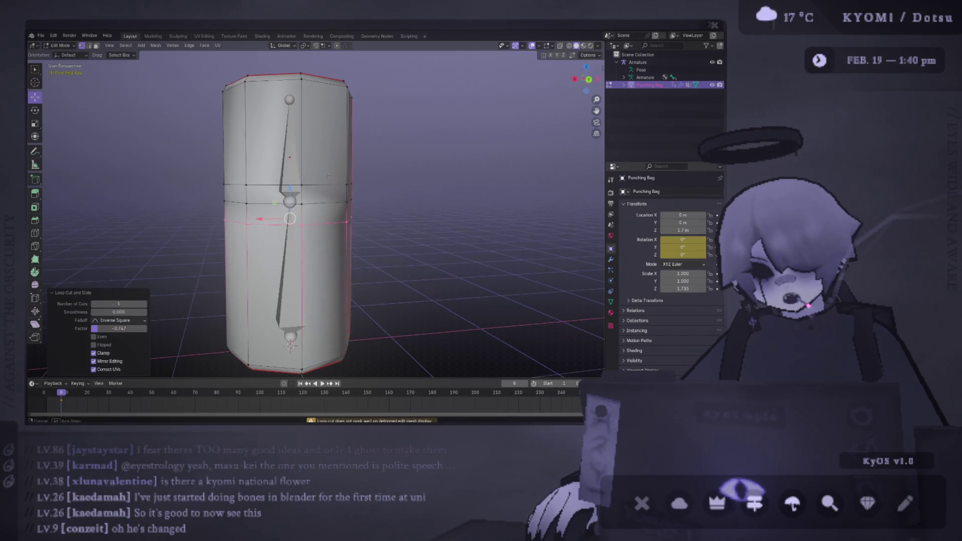
click(290, 240)
shift+click(241, 121)
click(74, 47)
click(79, 89)
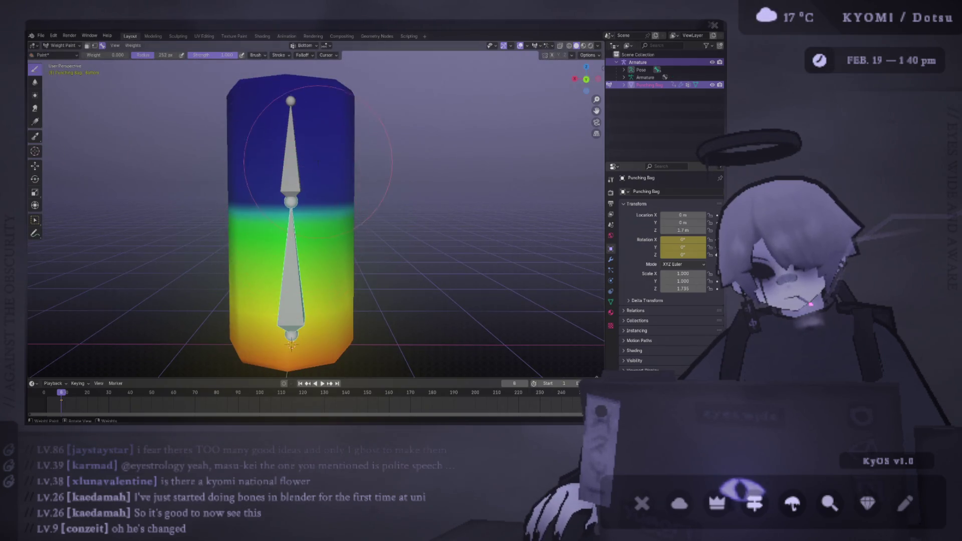
Step: Enable X-ray and rotate the Top bone to test the middle deformation
ctrl+click(293, 151)
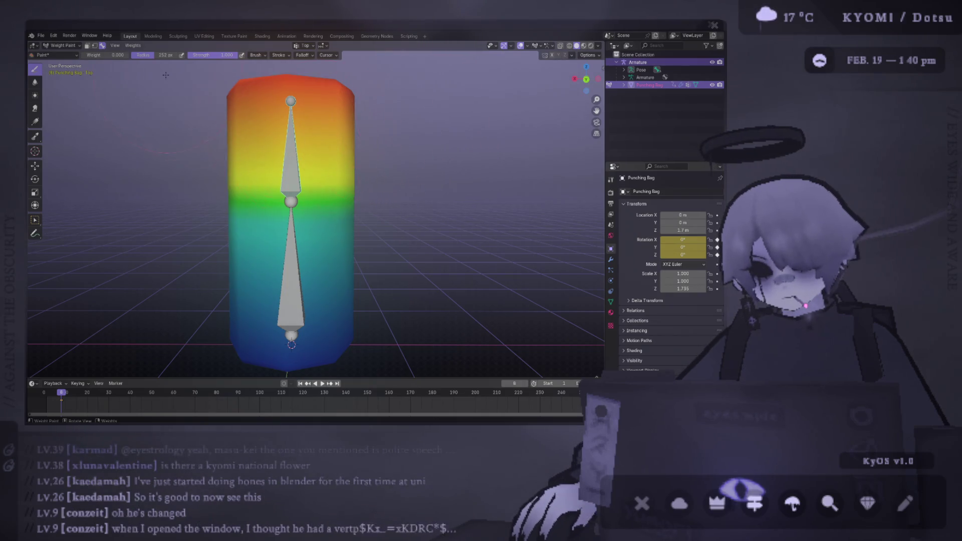
click(568, 46)
key(g)
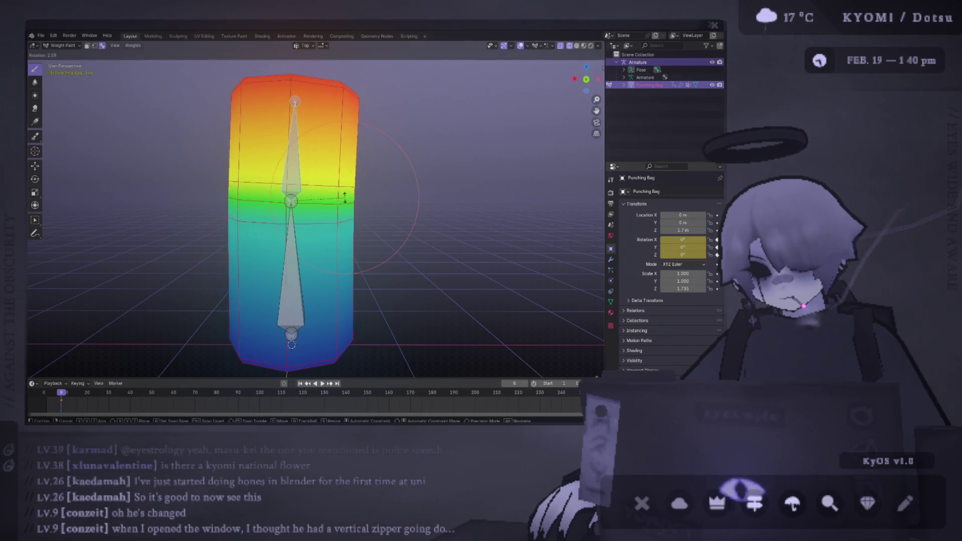
click(361, 193)
key(r)
click(403, 105)
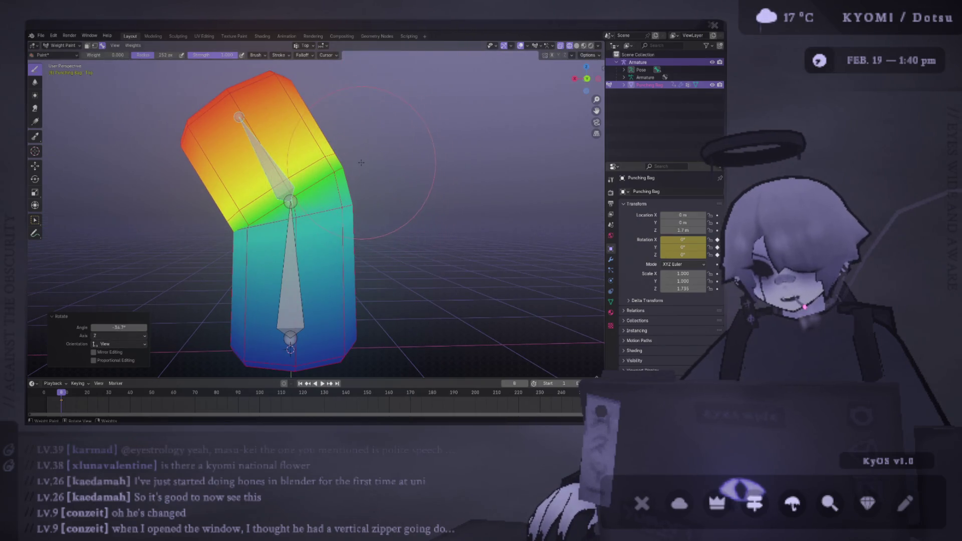
Step: Compare the bent and straight bag with undo/redo, leaving it straight
key(ctrl+z)
key(ctrl+shift+z)
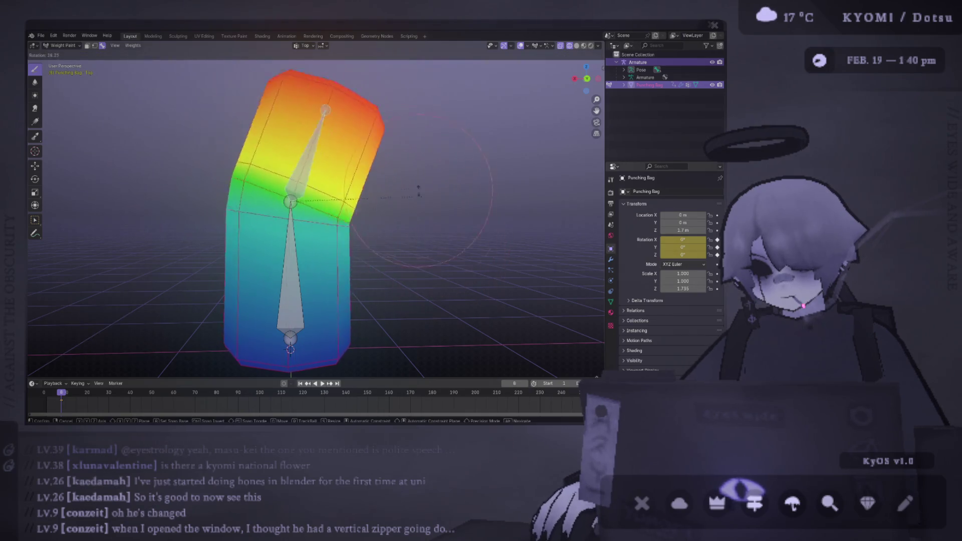
key(ctrl+z)
key(ctrl+shift+z)
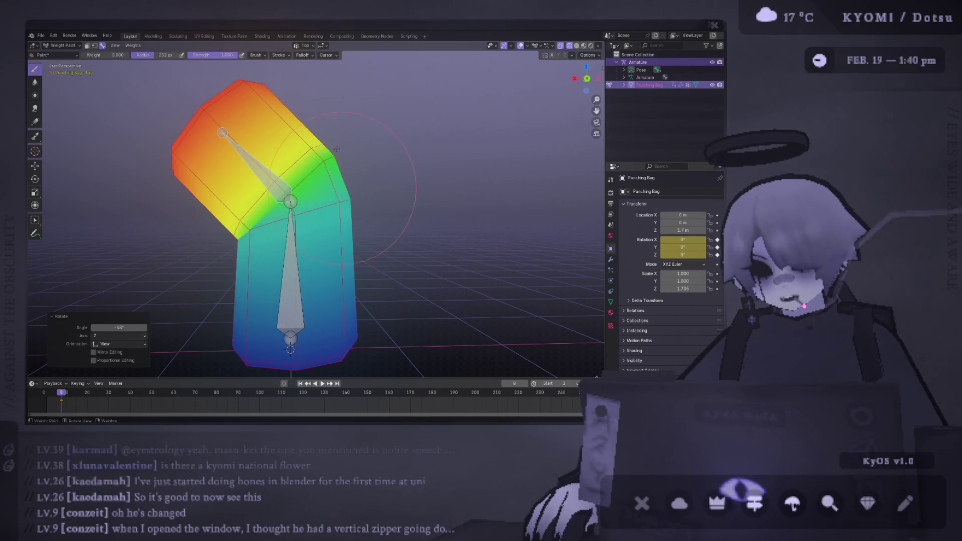
scroll(323, 139, down, 2)
scroll(289, 118, up, 2)
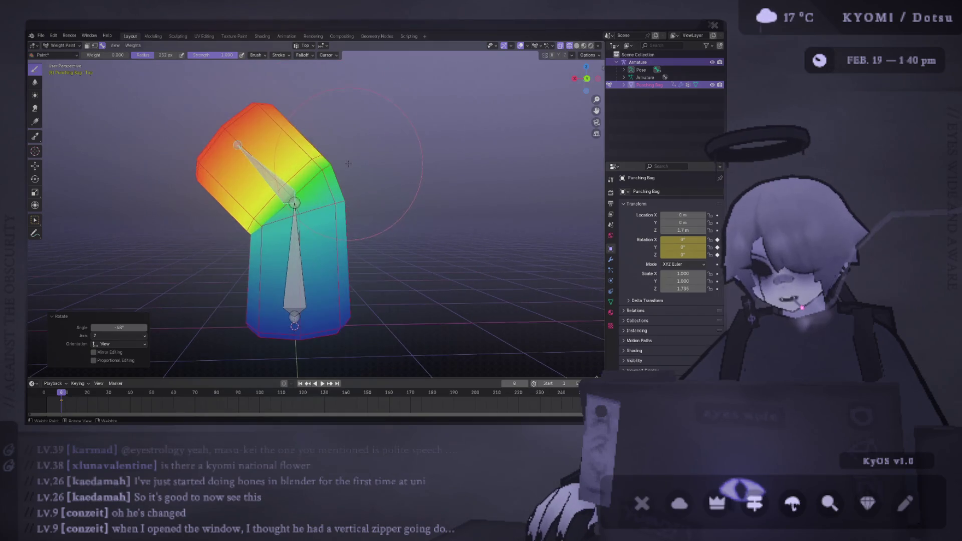
key(ctrl+z)
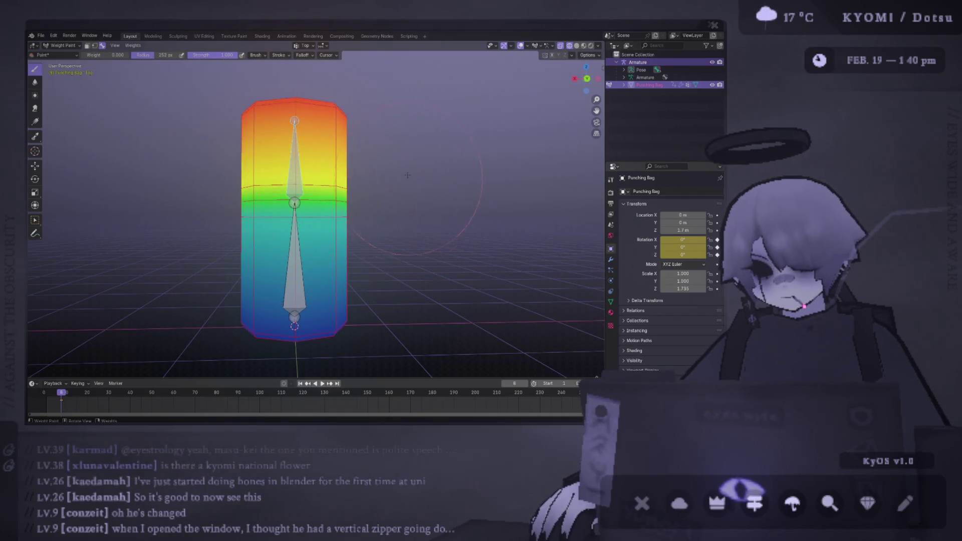
key(ctrl+shift+z)
key(ctrl+z)
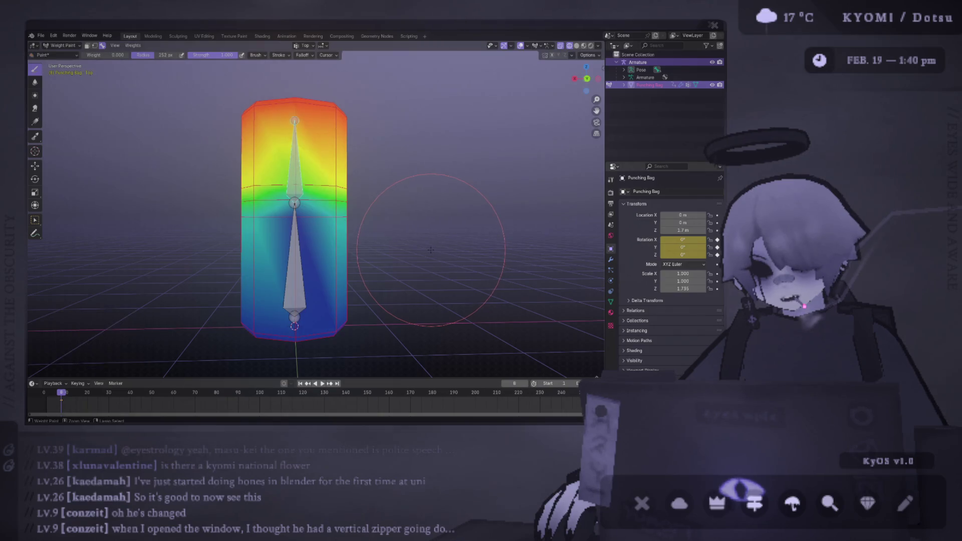
key(ctrl+z)
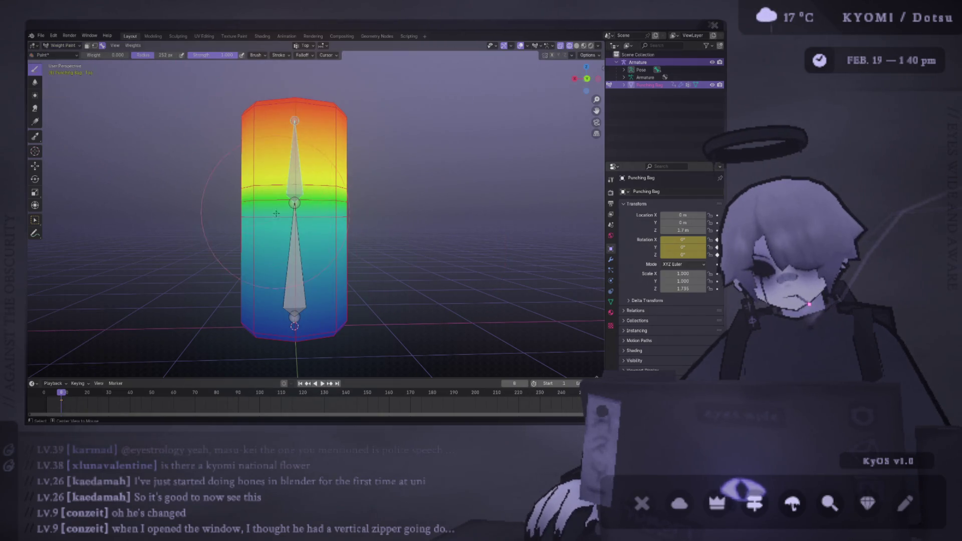
Step: Select the Bottom bone and start a rotation, then cancel it
ctrl+click(294, 270)
key(r)
key(Escape)
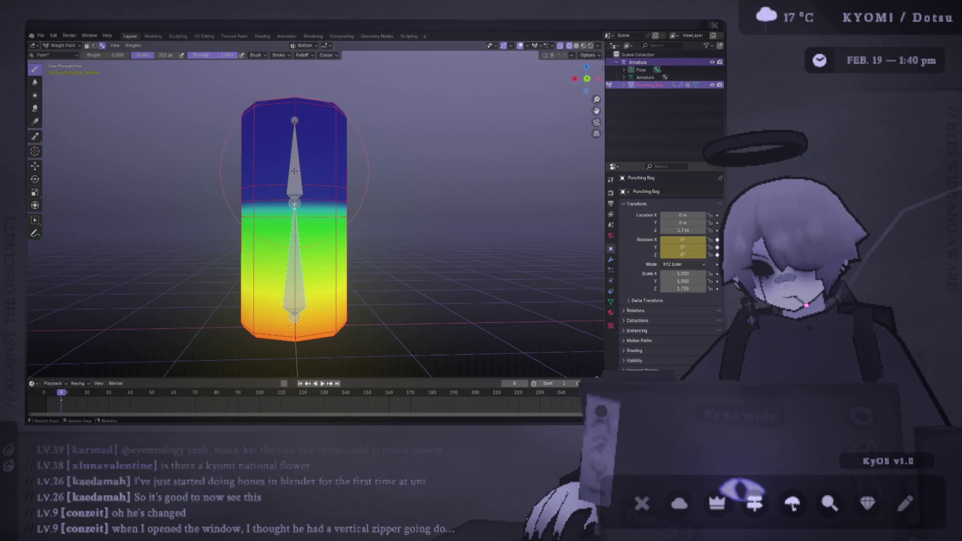
Step: Make the Bottom bone active and shrink the brush radius
ctrl+click(290, 160)
key(r)
key(Escape)
ctrl+click(294, 265)
scroll(299, 158, up, 4)
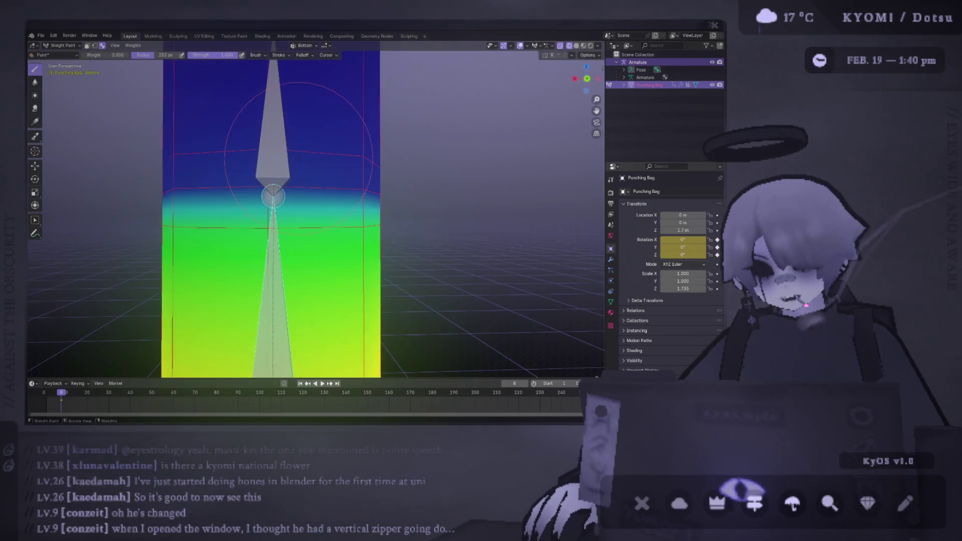
scroll(286, 206, down, 2)
key(f)
click(309, 196)
Step: Show the Bottom bone's weights in front view and set the paint weight to 0.5
ctrl+click(262, 208)
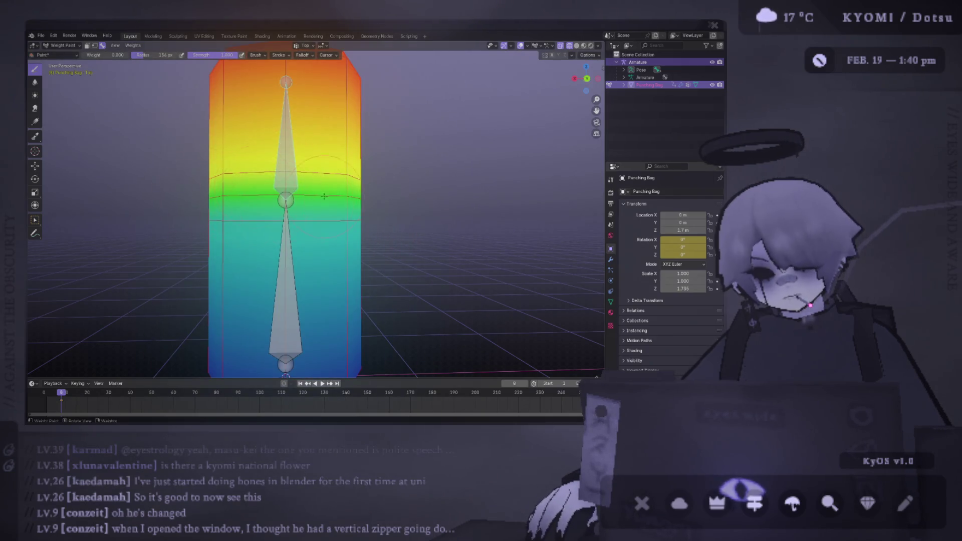
scroll(343, 201, down, 2)
mouse_move(342, 201)
middle_down()
mouse_move(341, 236)
mouse_move(239, 187)
middle_up()
ctrl+click(341, 236)
key(KP_1)
click(116, 55)
text(0.5)
key(Return)
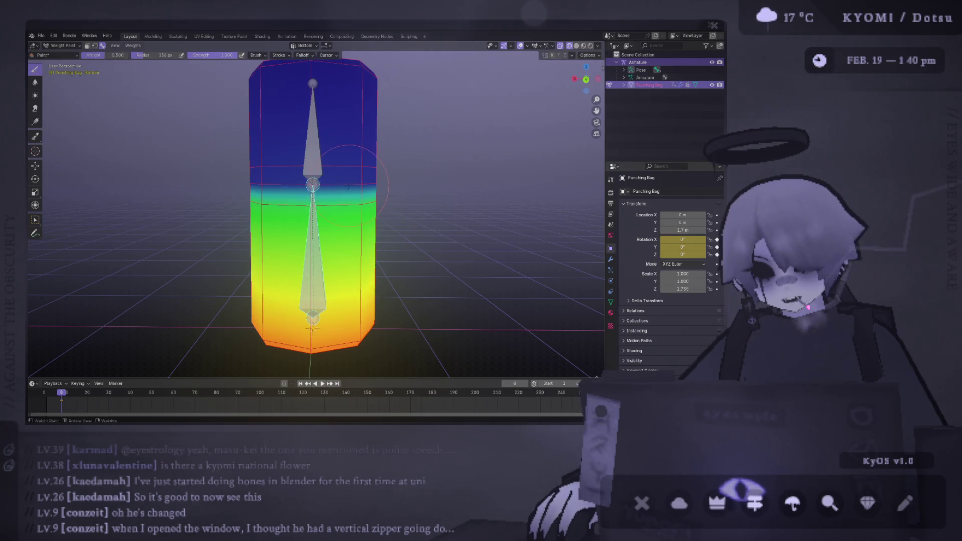
Step: Paint 0.5 weight across the bag's middle, then bend the upper bone from behind
key(f)
drag(337, 186, 283, 191)
middle_drag(241, 192, 351, 190)
key(ctrl+KP_1)
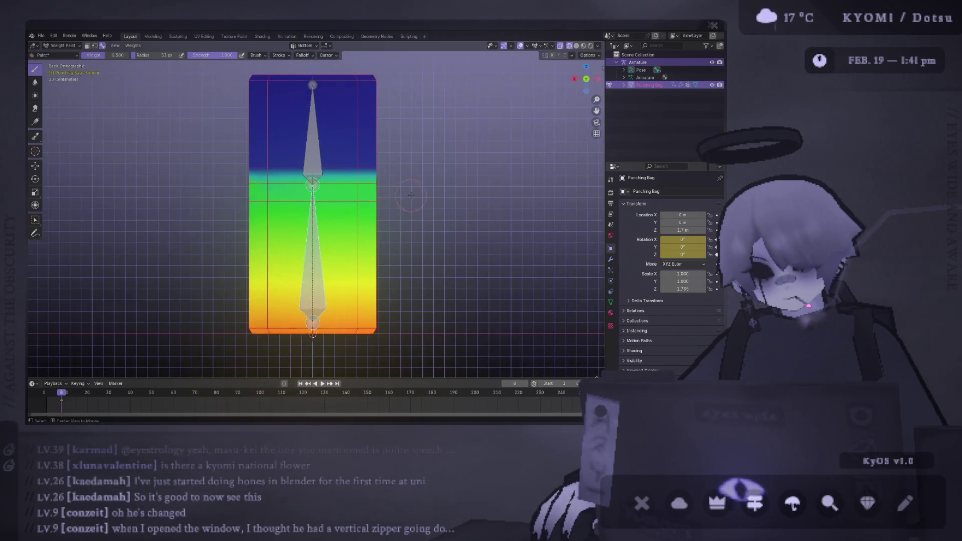
ctrl+click(329, 88)
key(r)
click(382, 68)
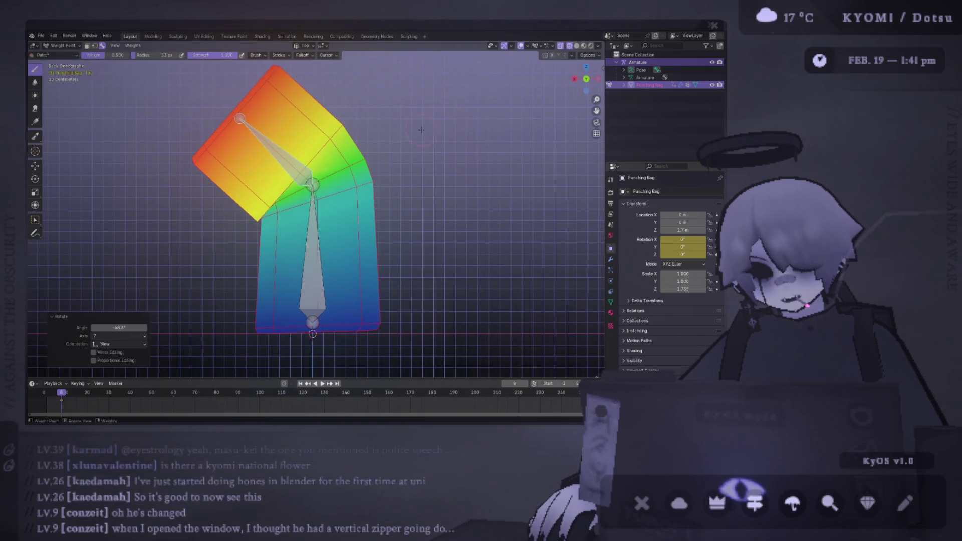
Step: Replace the strong bend with a gentler upper-bone bend and inspect it from behind
key(ctrl+z)
key(r)
click(394, 84)
middle_drag(351, 126, 218, 171)
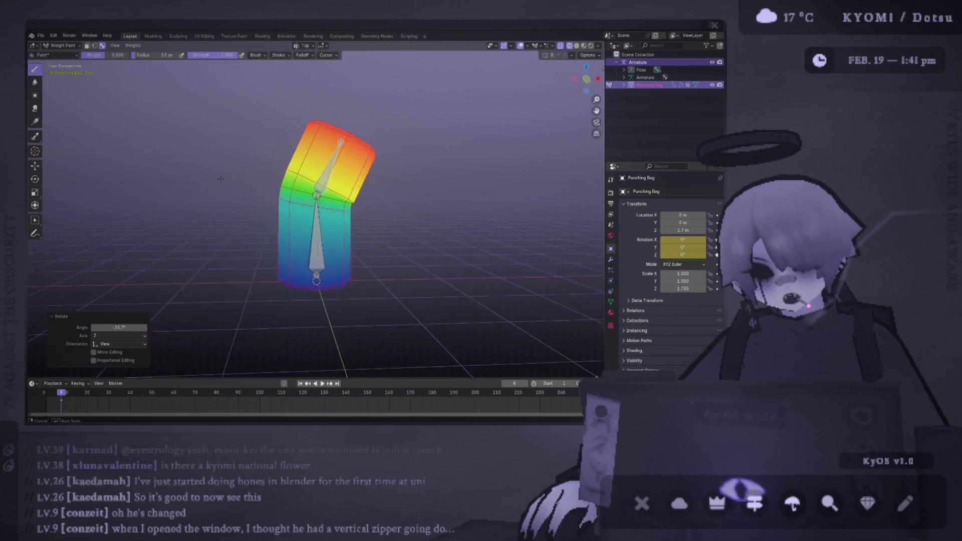
key(ctrl+KP_1)
scroll(347, 193, up, 3)
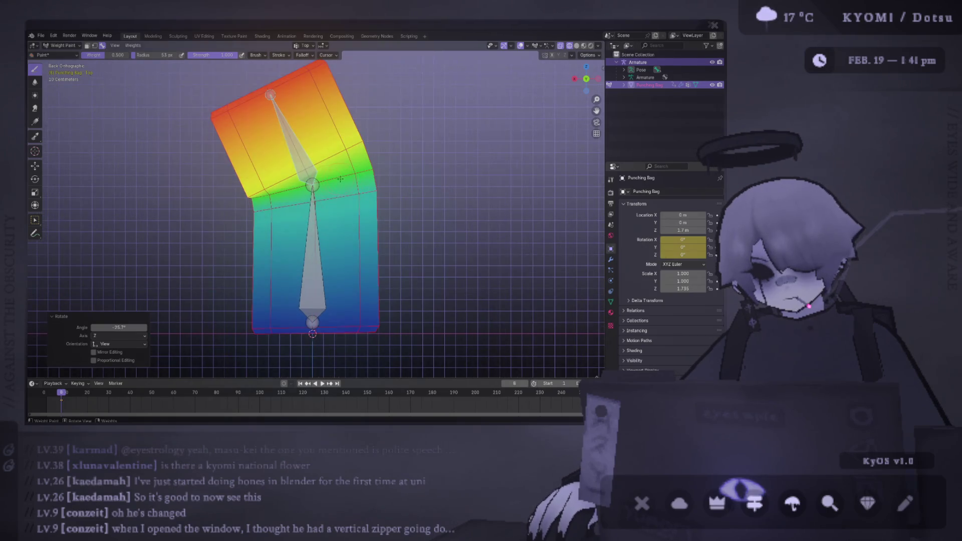
Step: Test-bend the upper and lower bones, then clear rotations with Alt+R
key(ctrl+z)
key(ctrl+z)
key(ctrl+z)
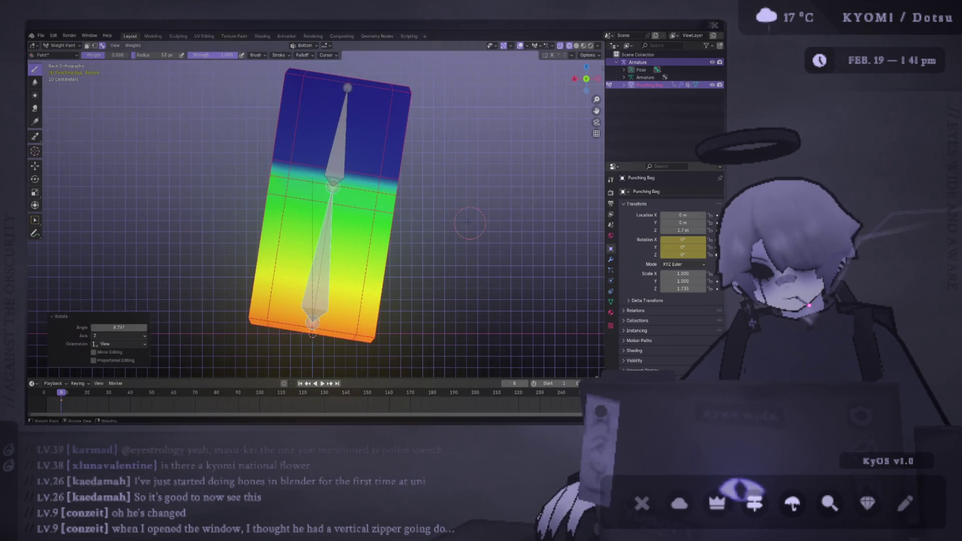
key(ctrl+shift+z)
key(ctrl+shift+z)
key(r)
click(321, 232)
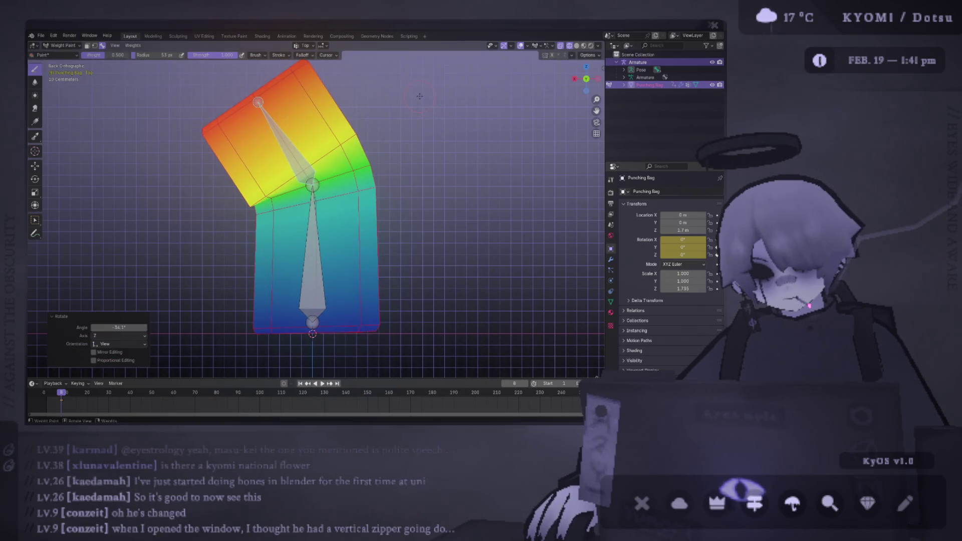
ctrl+click(313, 271)
key(r)
click(331, 236)
middle_drag(330, 236, 361, 246)
mouse_move(311, 339)
middle_down()
mouse_move(305, 201)
mouse_move(307, 210)
mouse_move(331, 210)
middle_up()
scroll(304, 201, up, 3)
key(alt+r)
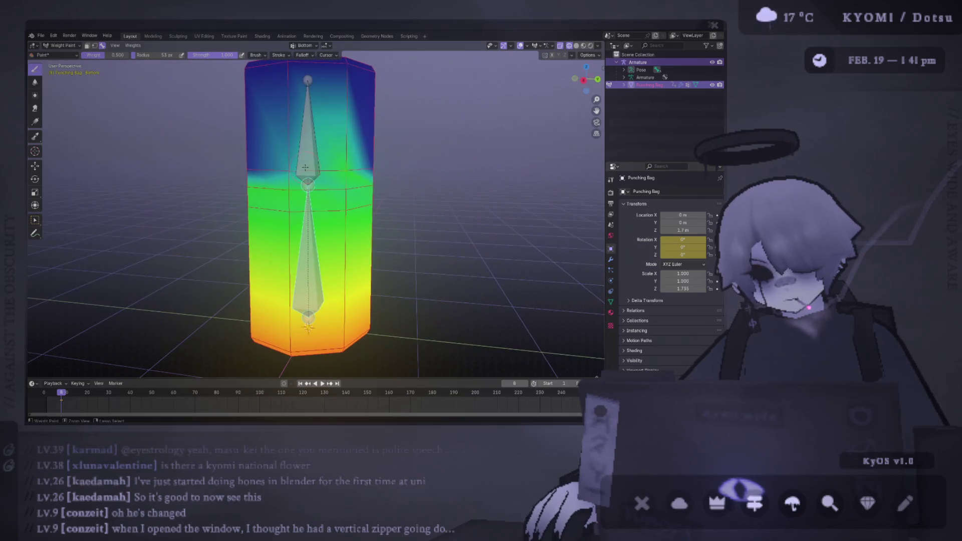
Step: Paint 0.25 weight across the bag's middle
click(107, 53)
text(.25)
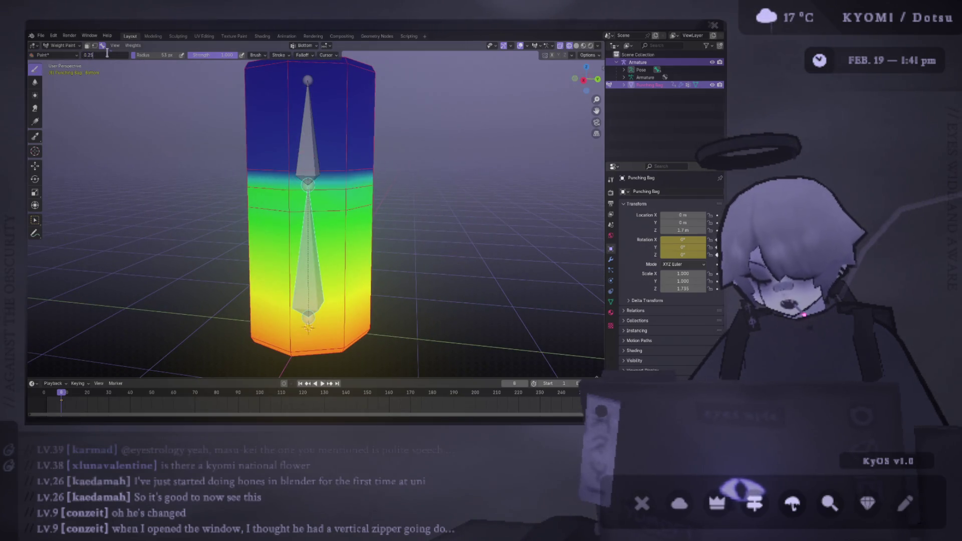
key(Return)
drag(256, 82, 260, 120)
mouse_move(266, 161)
middle_down()
mouse_move(271, 168)
mouse_move(261, 162)
middle_up()
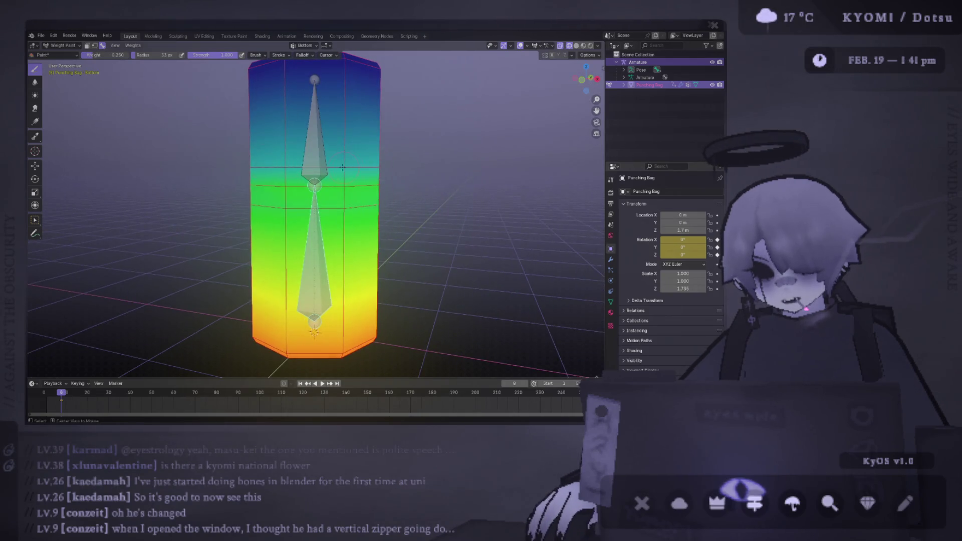
Step: Rotate the upper bone repeatedly in side view to test the 0.25 weights
key(KP_3)
key(r)
click(385, 108)
mouse_move(385, 107)
middle_down()
mouse_move(387, 215)
mouse_move(311, 237)
middle_up()
scroll(311, 238, up, 3)
key(r)
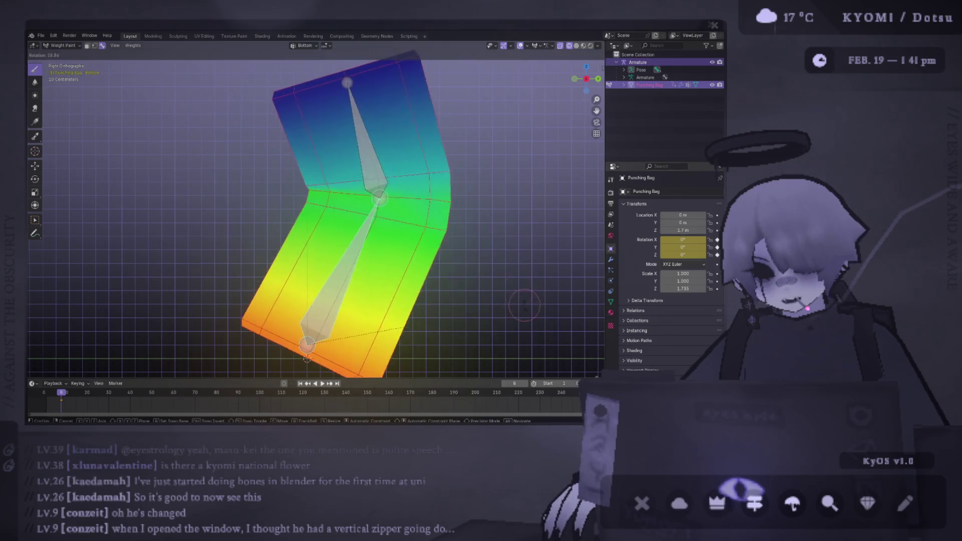
click(365, 254)
scroll(414, 190, down, 2)
scroll(414, 190, up, 2)
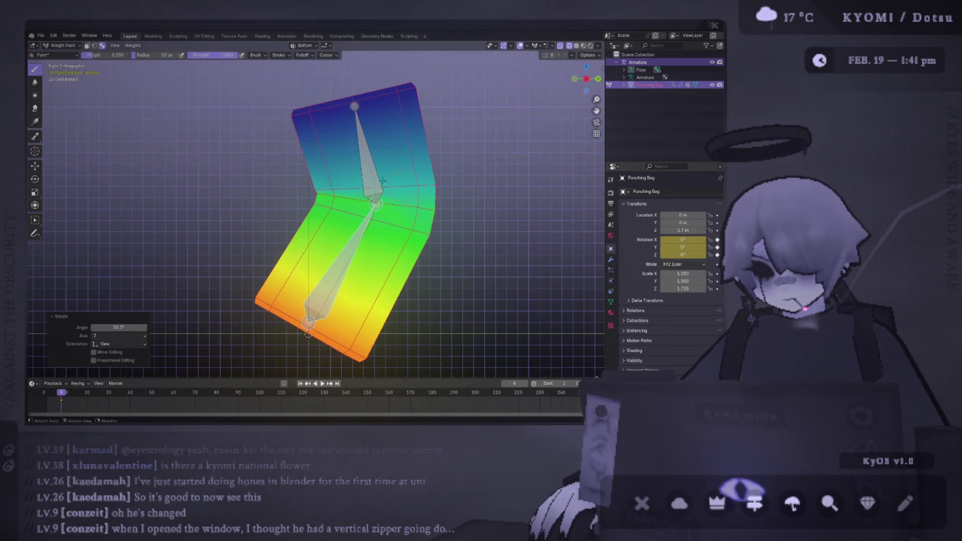
ctrl+click(361, 150)
key(r)
click(521, 82)
Step: Switch to solid shading with overlays hidden to see the bag's texture
click(522, 45)
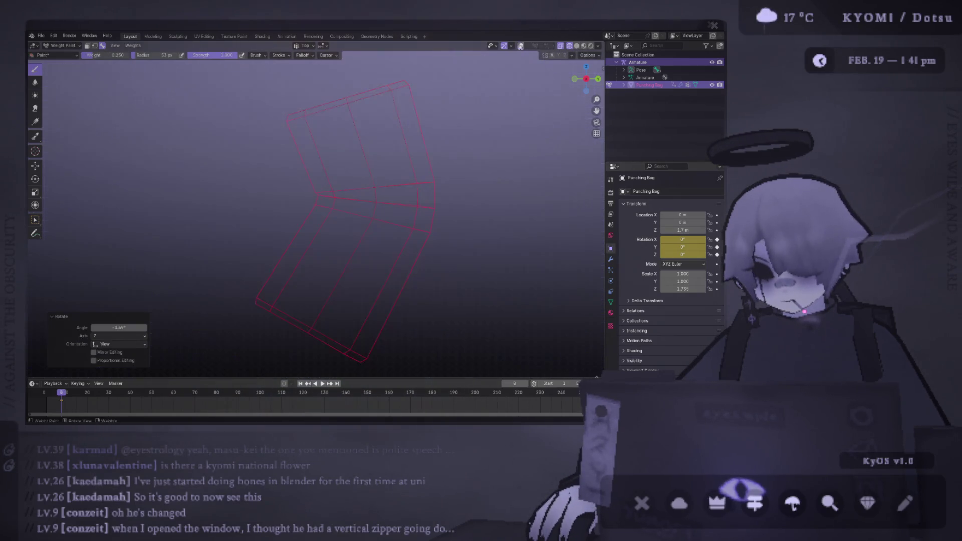
click(521, 46)
click(581, 46)
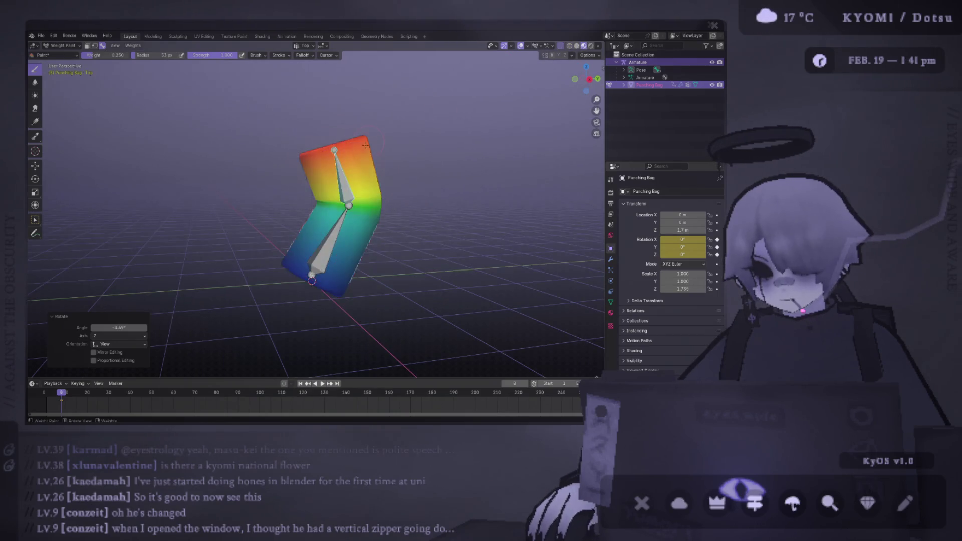
click(522, 45)
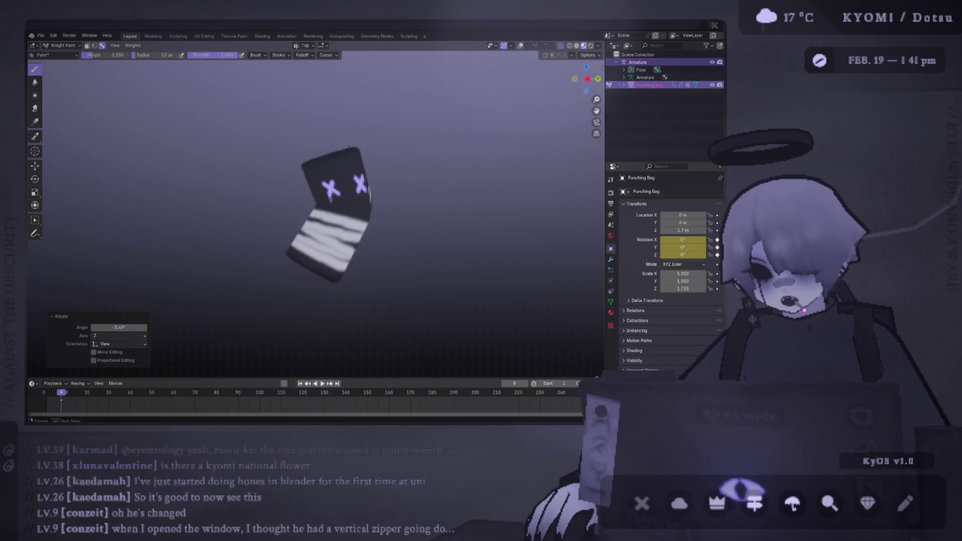
Step: Inspect the textured bend, cancel the pose, and view the bag from the side
middle_drag(309, 135, 331, 140)
key(Escape)
click(521, 46)
key(KP_3)
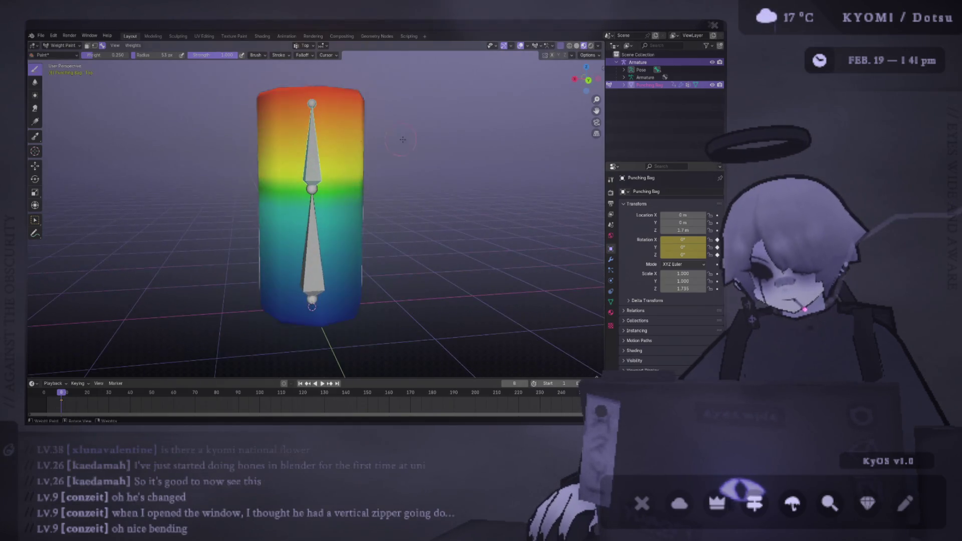
click(520, 46)
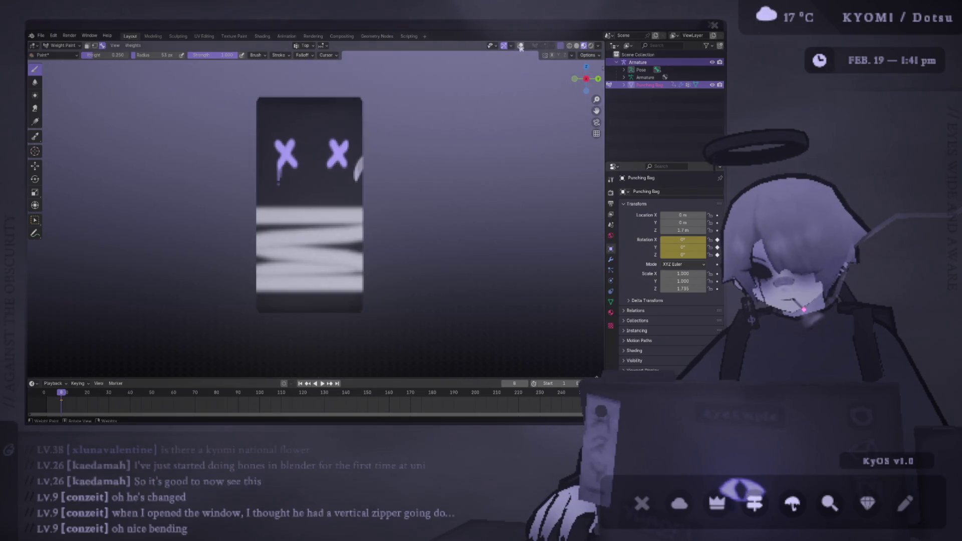
Step: Switch to Object Mode and select the armature, undoing an accidental nudge
key(ctrl+Tab)
middle_drag(345, 168, 353, 171)
click(544, 45)
drag(313, 183, 314, 184)
key(ctrl+z)
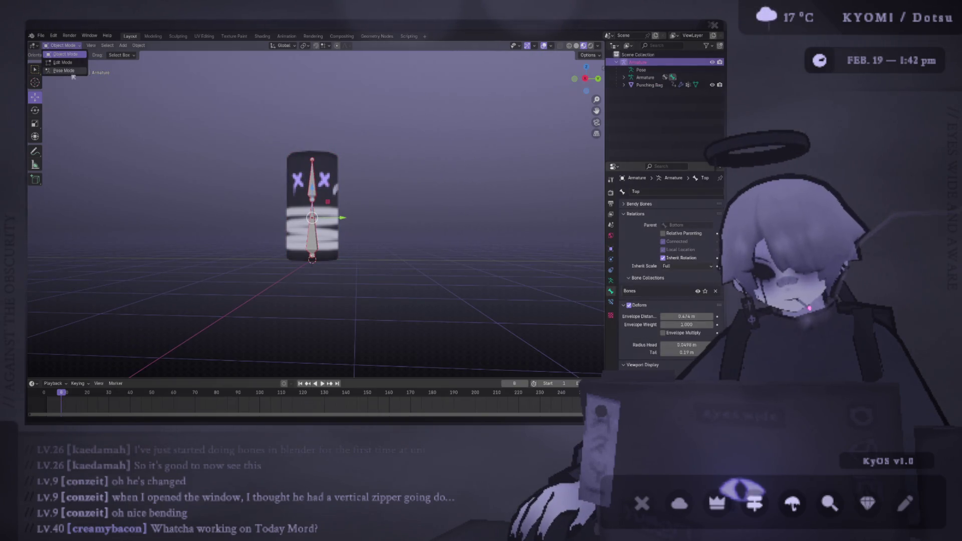
Step: Enter Pose Mode and rotate the Top bone to bend the bag, seen from the back
key(ctrl+Tab)
key(ctrl+KP_1)
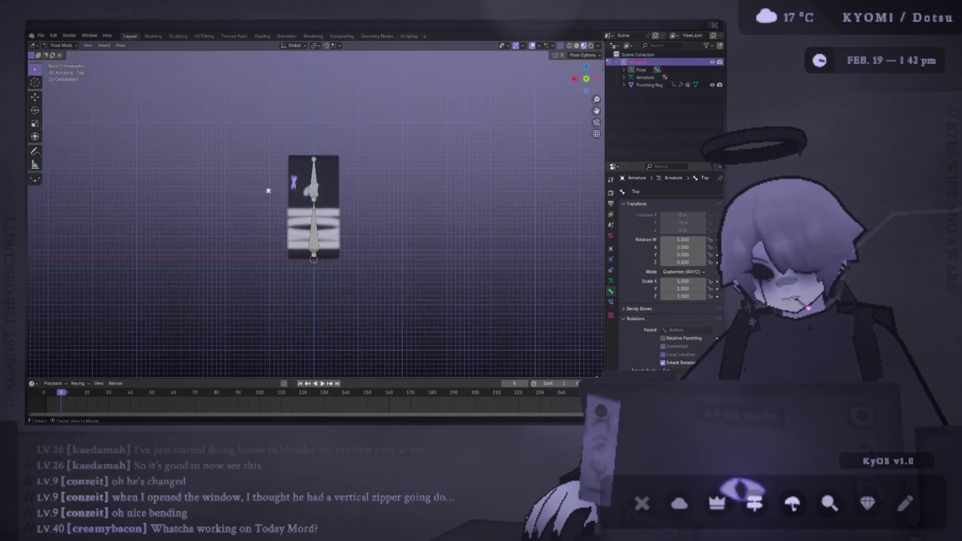
scroll(351, 200, up, 4)
key(r)
click(389, 144)
key(r)
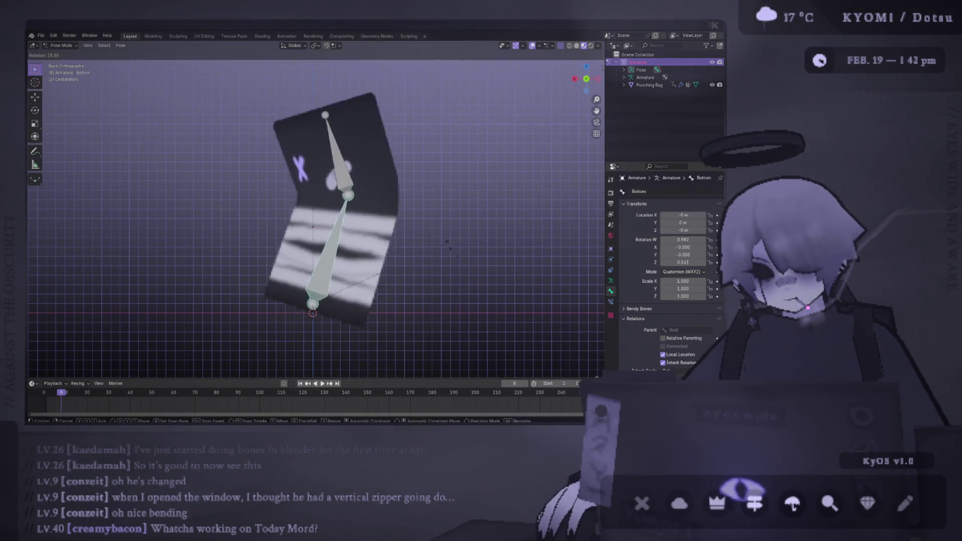
click(401, 150)
key(r)
click(414, 145)
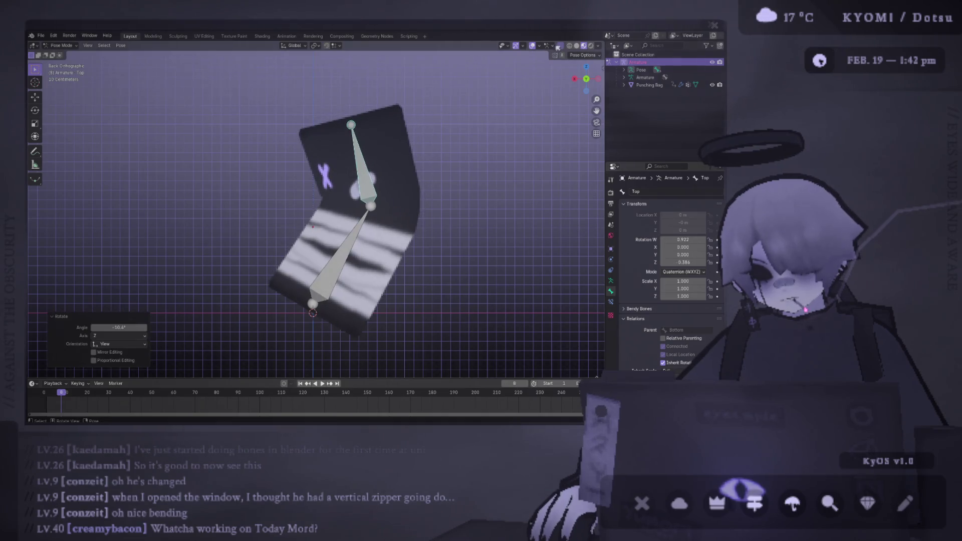
Step: Inspect the bent bag in Wireframe and Material Preview with overlays hidden
click(569, 45)
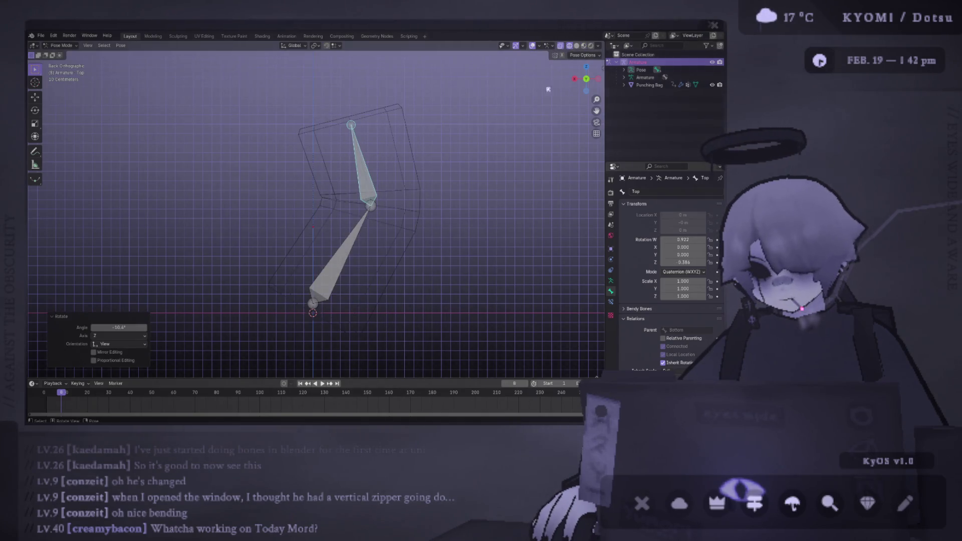
click(582, 46)
mouse_move(401, 160)
middle_down()
mouse_move(524, 168)
mouse_move(432, 170)
mouse_move(446, 168)
mouse_move(423, 161)
mouse_move(518, 72)
middle_up()
click(532, 46)
mouse_move(374, 213)
middle_down()
mouse_move(407, 212)
mouse_move(404, 198)
mouse_move(253, 187)
middle_up()
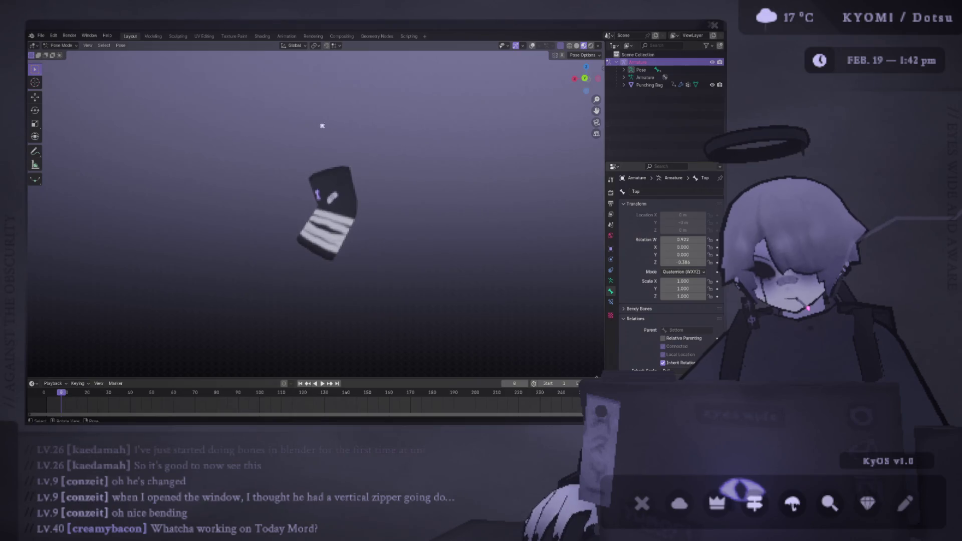
click(532, 46)
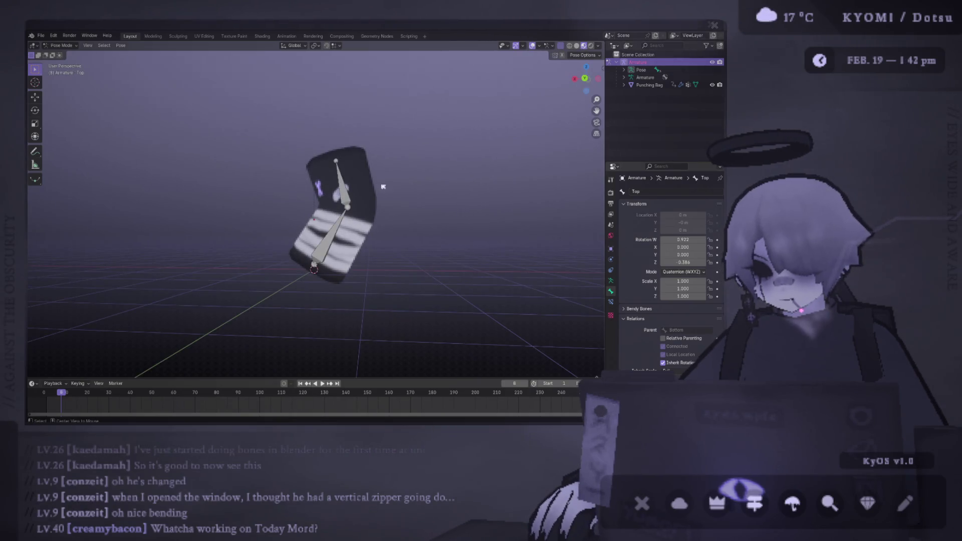
Step: Reset the pose, select the lower bone, and return to Object Mode
key(ctrl+z)
key(ctrl+z)
key(ctrl+z)
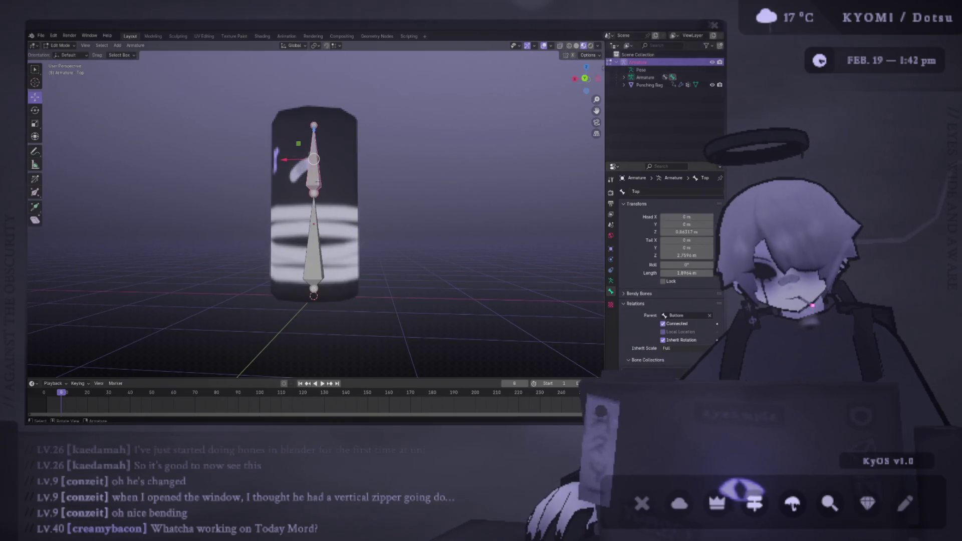
click(313, 241)
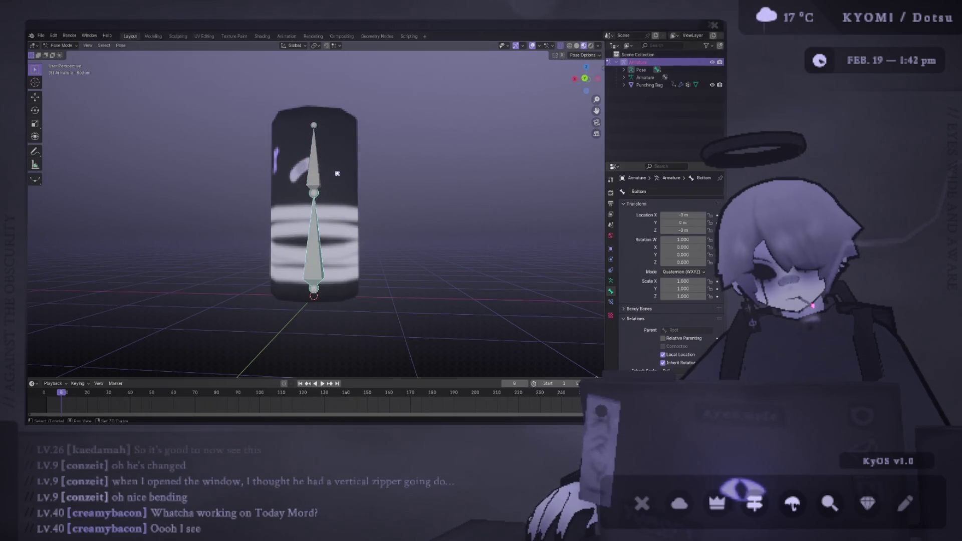
key(ctrl+Tab)
click(61, 45)
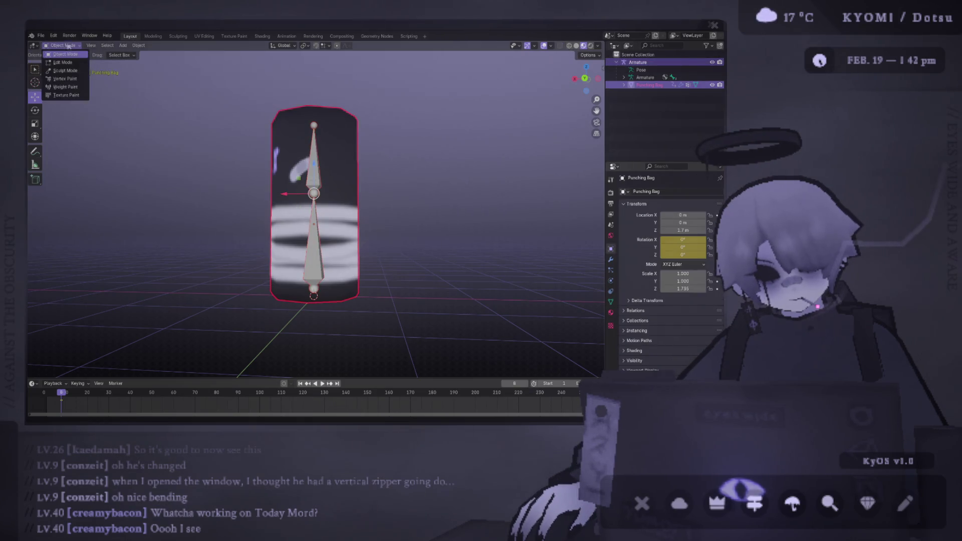
Step: Put the bag in Weight Paint, orbit around it, and view the Bottom then Top bone weights
click(60, 89)
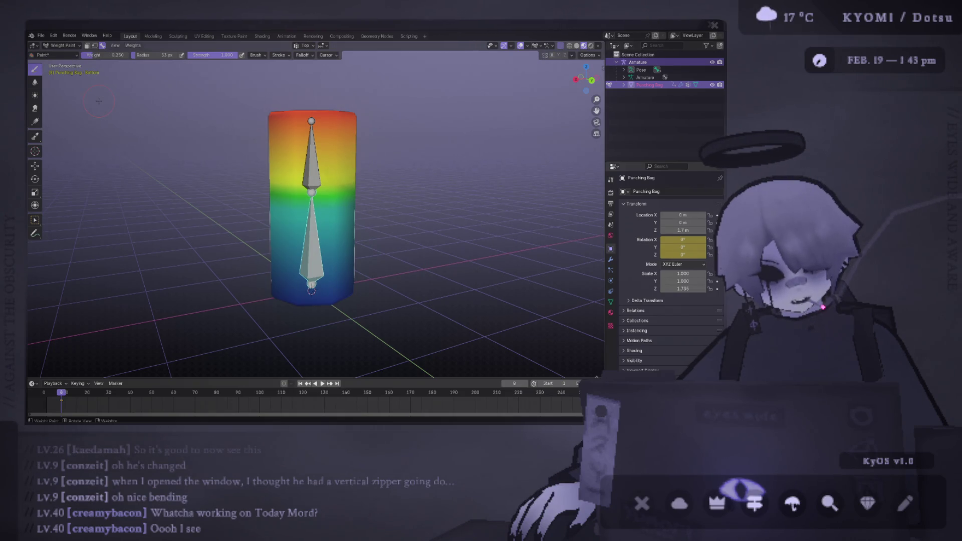
middle_drag(131, 99, 379, 158)
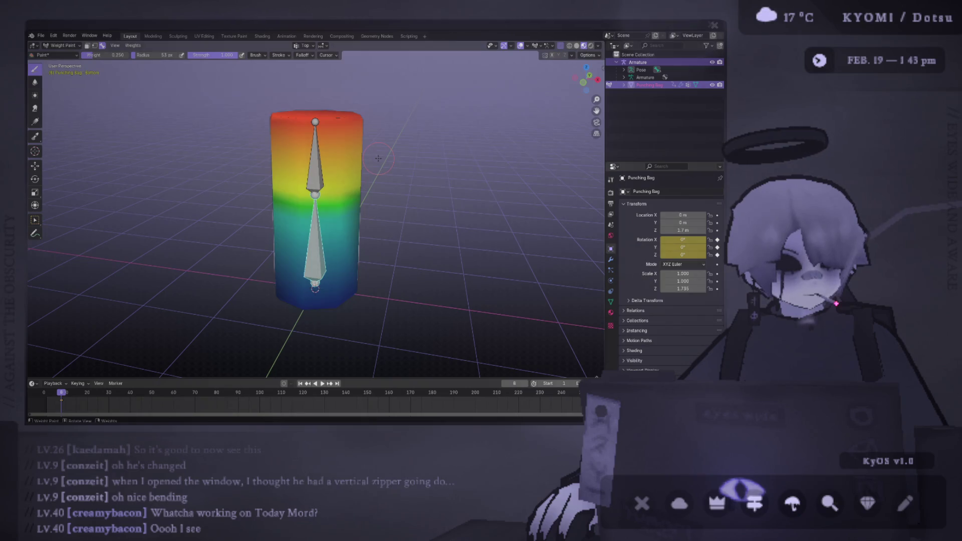
mouse_move(399, 154)
middle_down()
mouse_move(295, 120)
mouse_move(315, 135)
mouse_move(314, 186)
mouse_move(465, 103)
middle_up()
scroll(320, 220, up, 2)
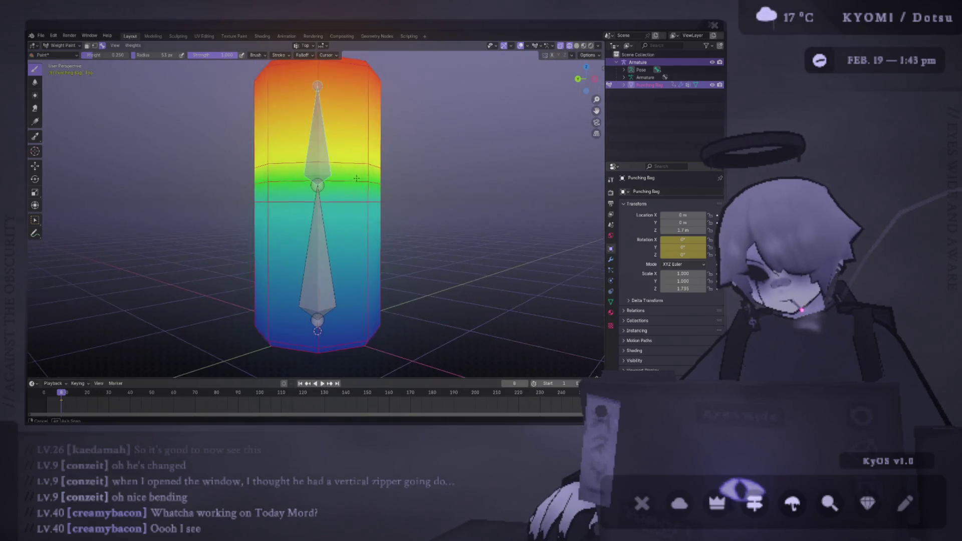
ctrl+click(319, 221)
ctrl+click(326, 165)
Step: In side orthographic view, cancel a test bend and set the brush weight to 0.5
key(ctrl+KP_3)
key(r)
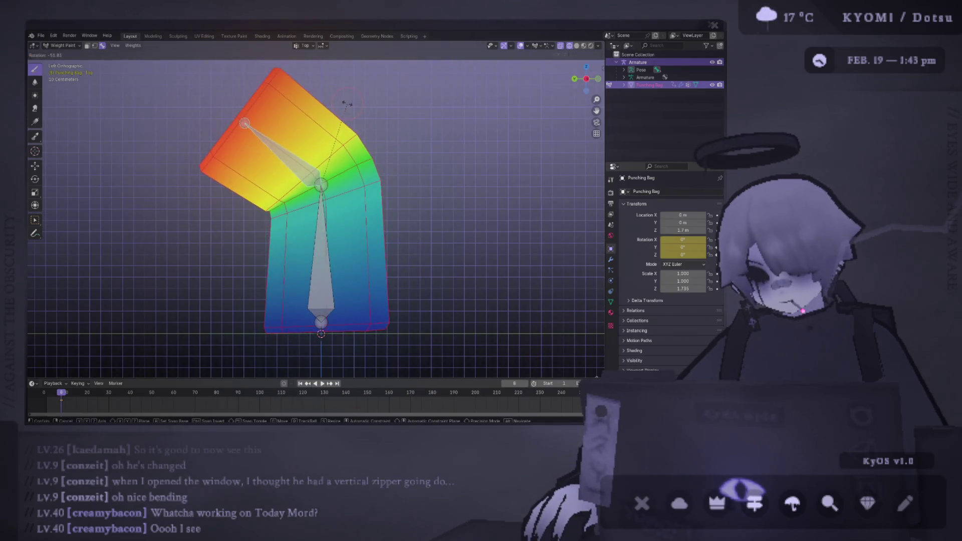
key(Escape)
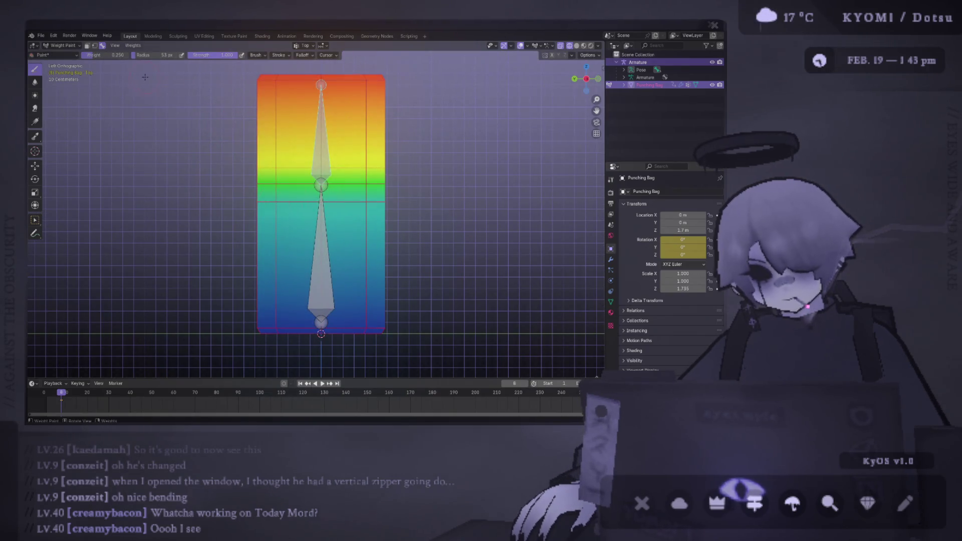
click(102, 55)
text(.5)
key(Return)
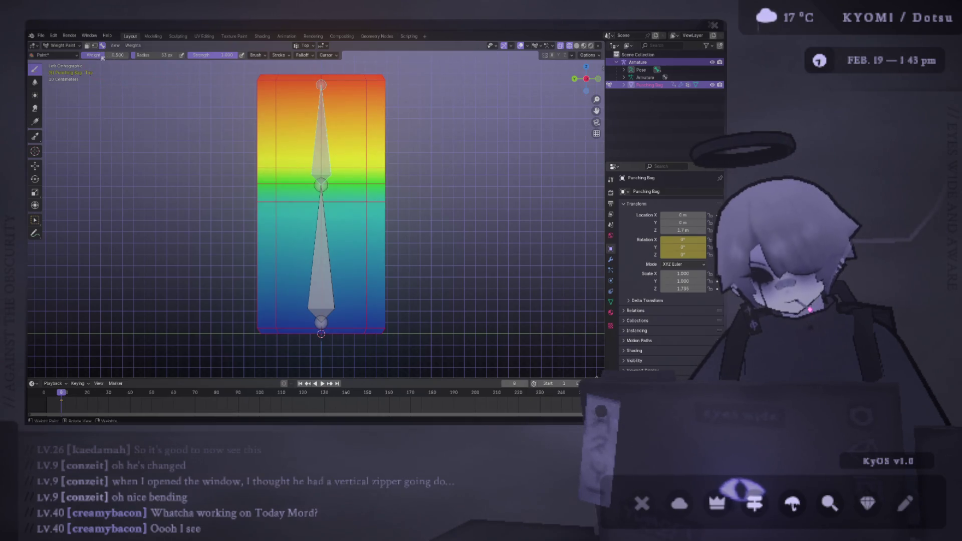
Step: Test-bend the upper bone twice from the side view, undoing each bend
middle_drag(321, 211, 373, 193)
key(ctrl+KP_3)
key(r)
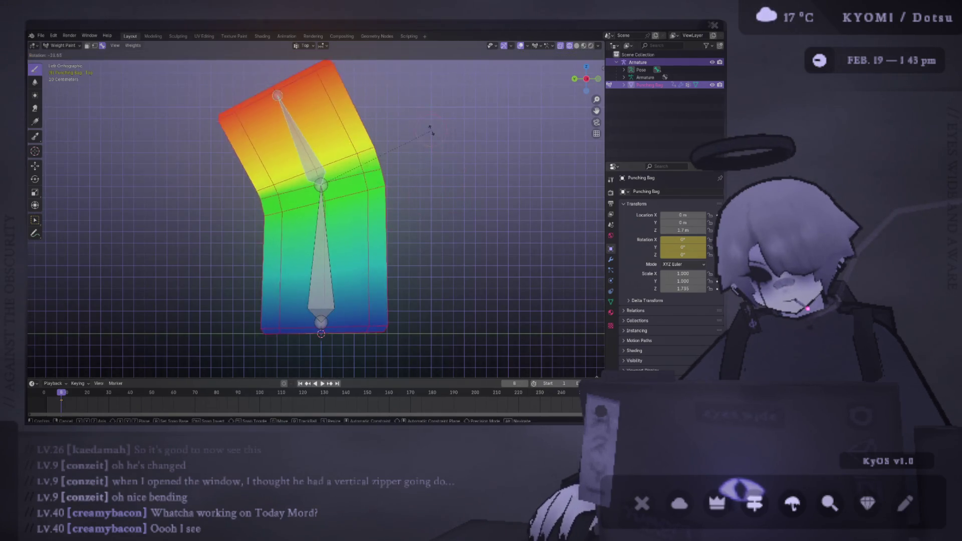
click(372, 96)
scroll(372, 100, down, 3)
key(ctrl+z)
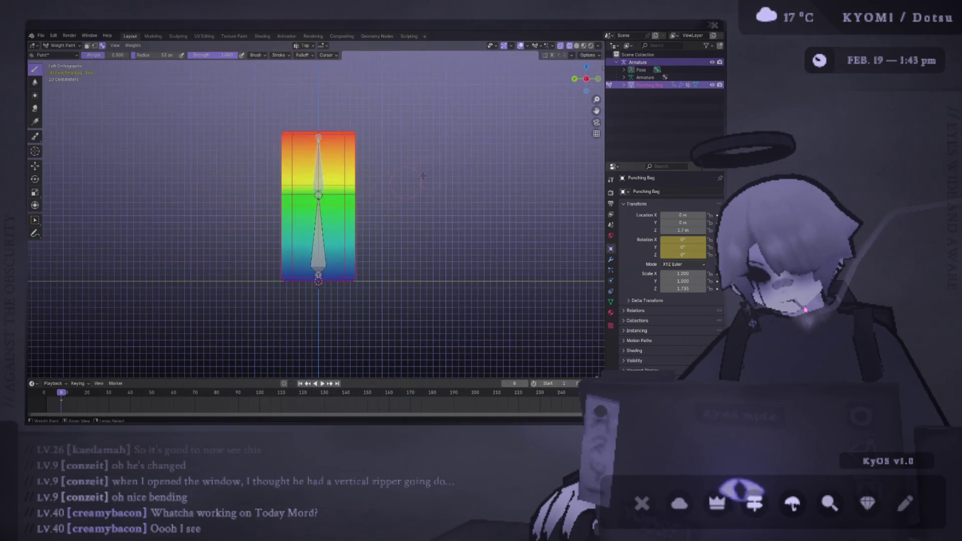
key(r)
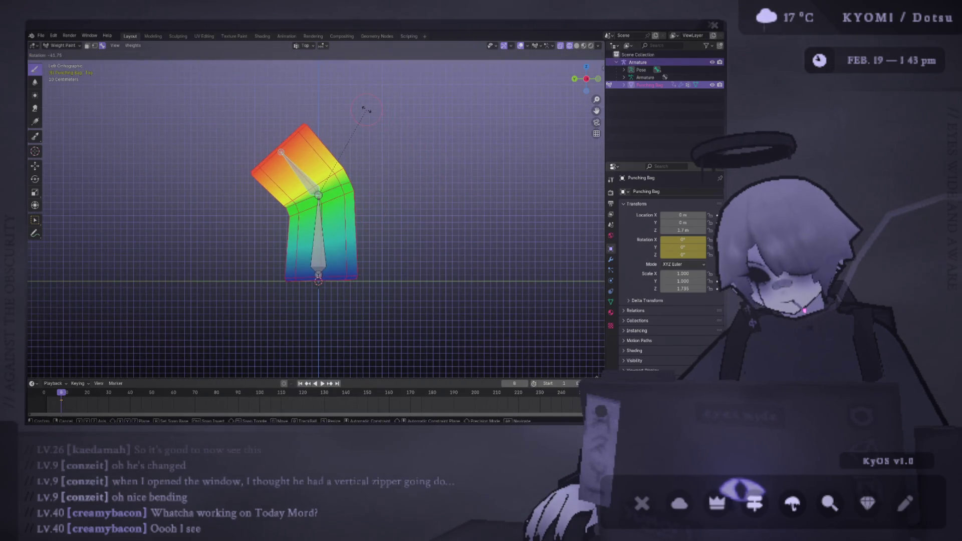
click(372, 113)
key(ctrl+z)
Step: Paint a 0.2 weight band around the middle joint on the Bottom group
ctrl+click(313, 235)
scroll(313, 207, up, 3)
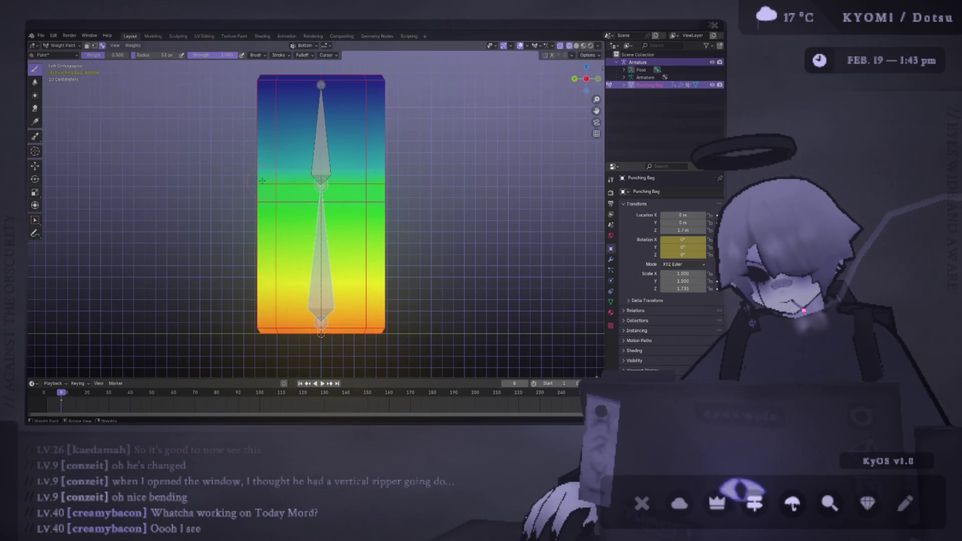
middle_drag(261, 154, 313, 170)
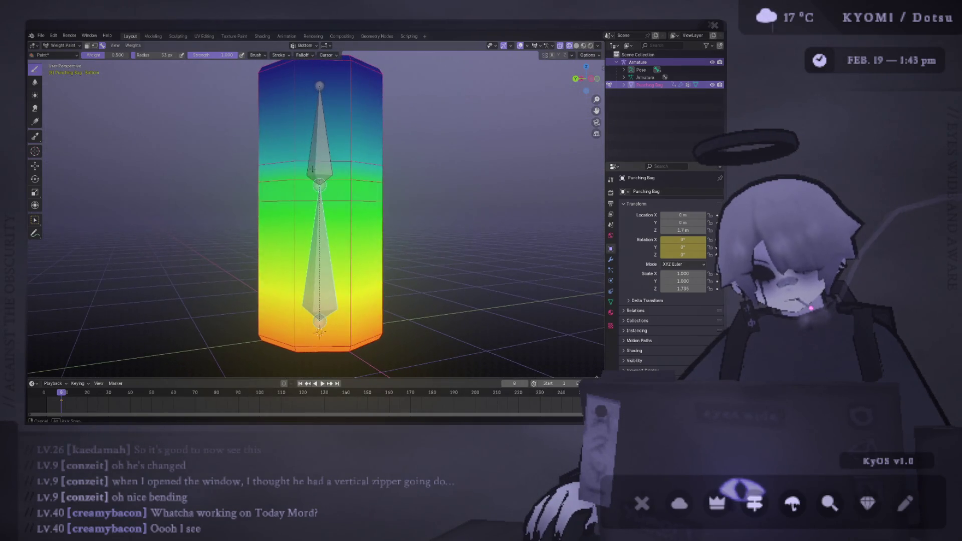
click(121, 56)
text(0.2)
key(Return)
drag(347, 202, 227, 197)
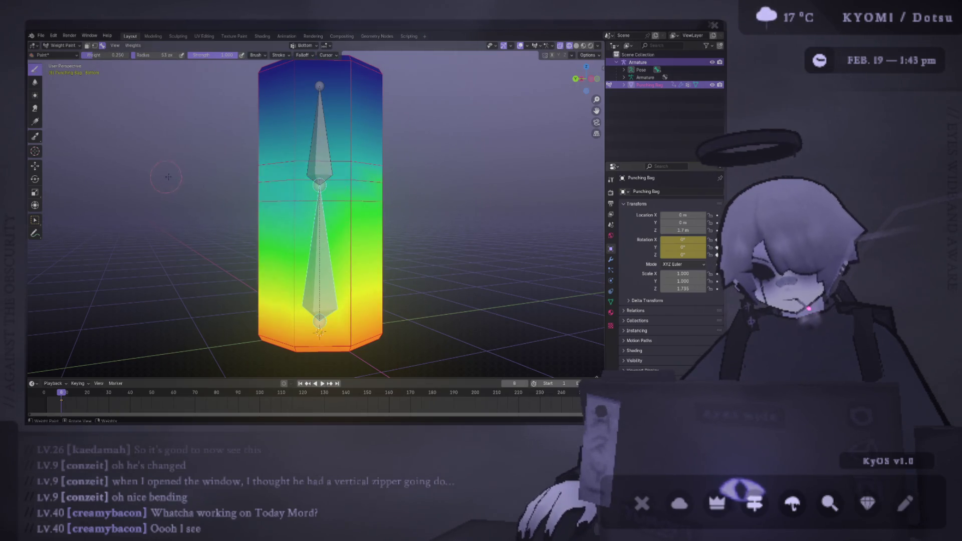
middle_drag(320, 181, 347, 184)
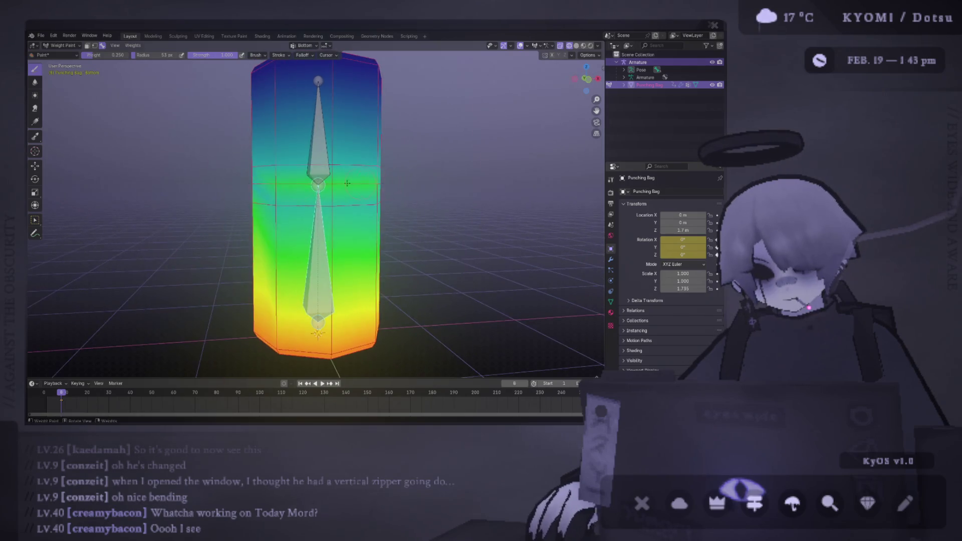
drag(346, 183, 275, 182)
middle_drag(275, 182, 280, 164)
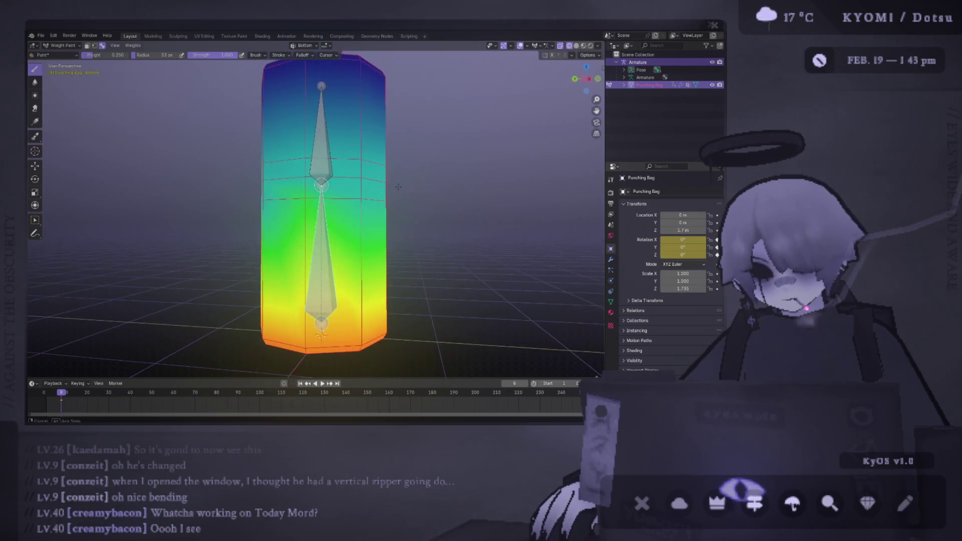
Step: From a side view, bend the top bone, undo, and bend it again
alt+middle_drag(447, 187, 438, 214)
alt+middle_drag(259, 194, 353, 199)
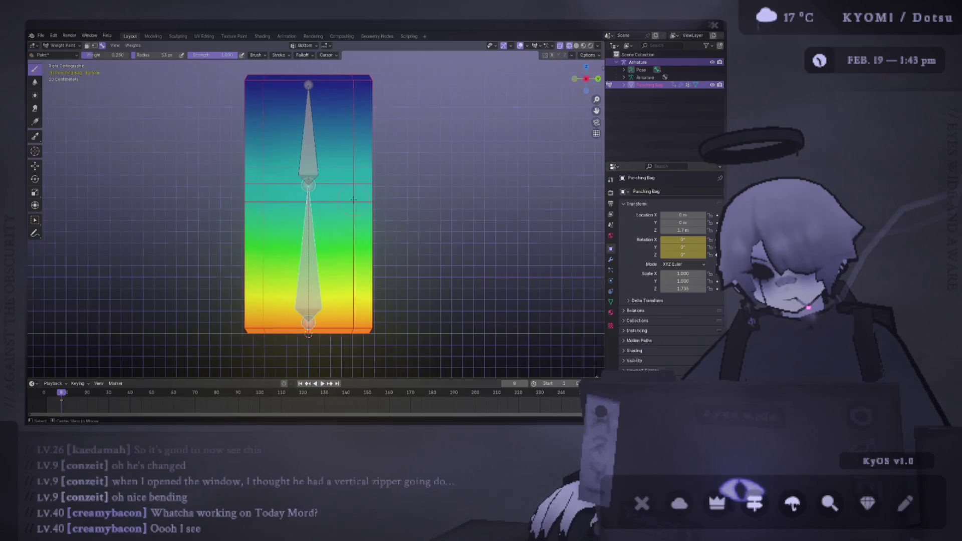
ctrl+click(313, 165)
key(r)
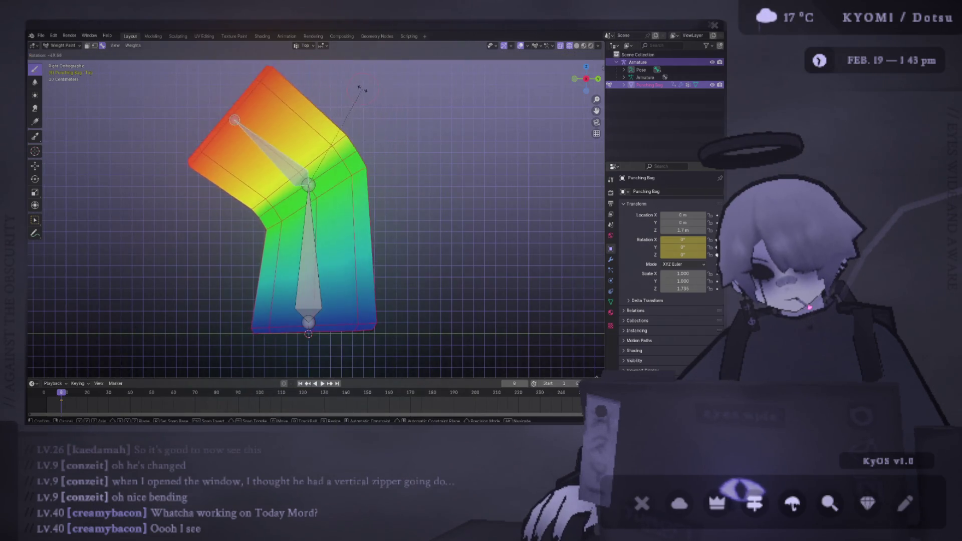
click(375, 217)
key(ctrl+z)
scroll(375, 216, down, 2)
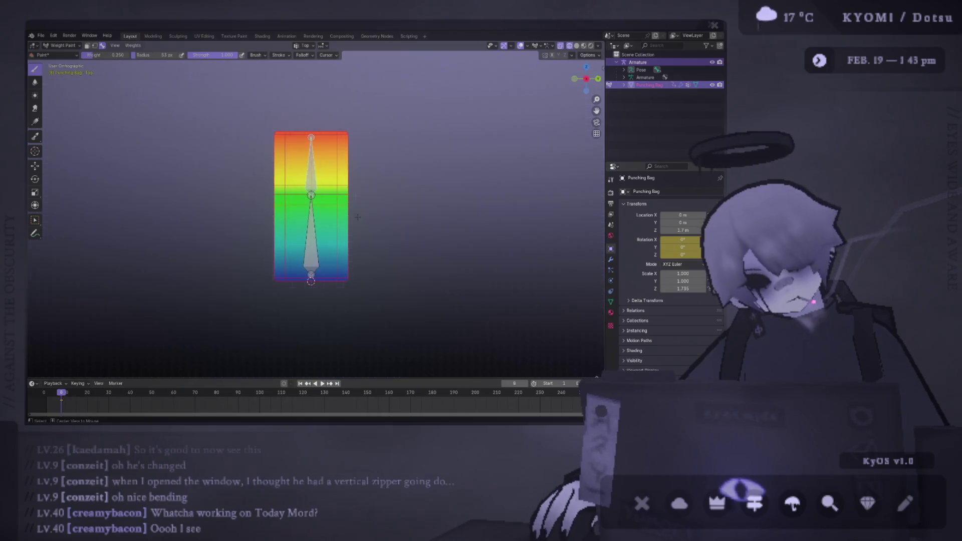
key(r)
click(392, 147)
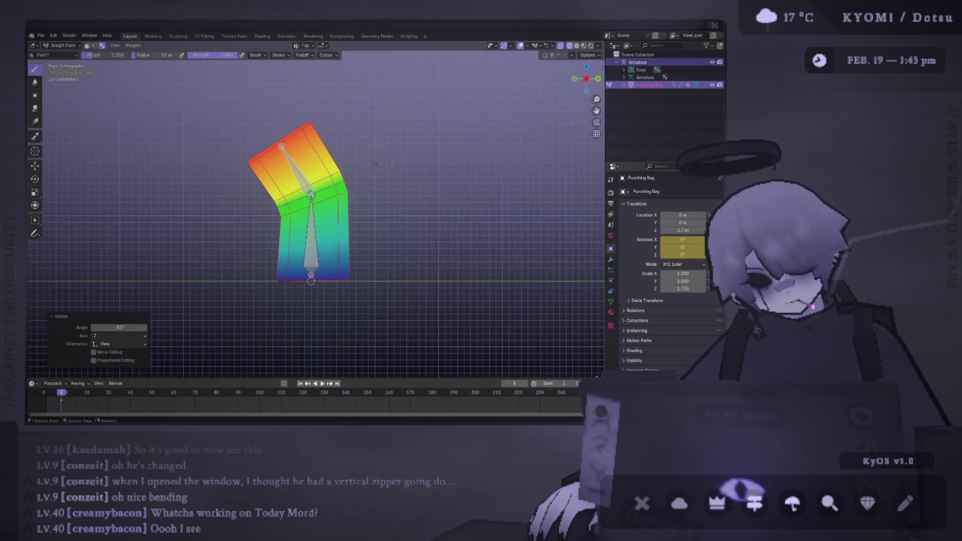
Step: Tilt the bag further at the bottom bone, then bend the upper section at the top bone
ctrl+click(311, 235)
key(r)
click(468, 278)
key(r)
click(460, 330)
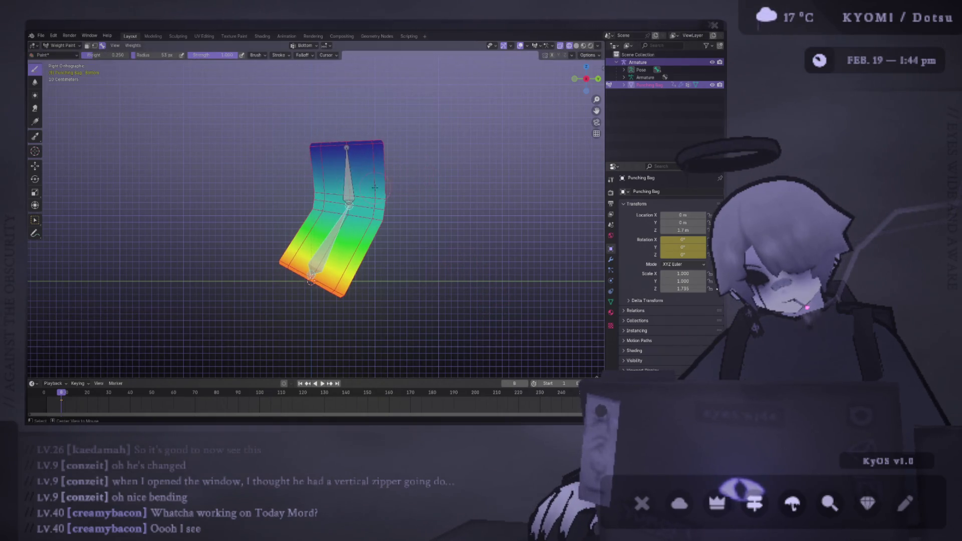
ctrl+click(357, 180)
key(r)
click(421, 219)
mouse_move(421, 219)
middle_down()
mouse_move(400, 263)
mouse_move(360, 238)
mouse_move(311, 234)
middle_up()
Step: Paint zero weight on the Bottom group near the bend of the lower section
ctrl+click(303, 233)
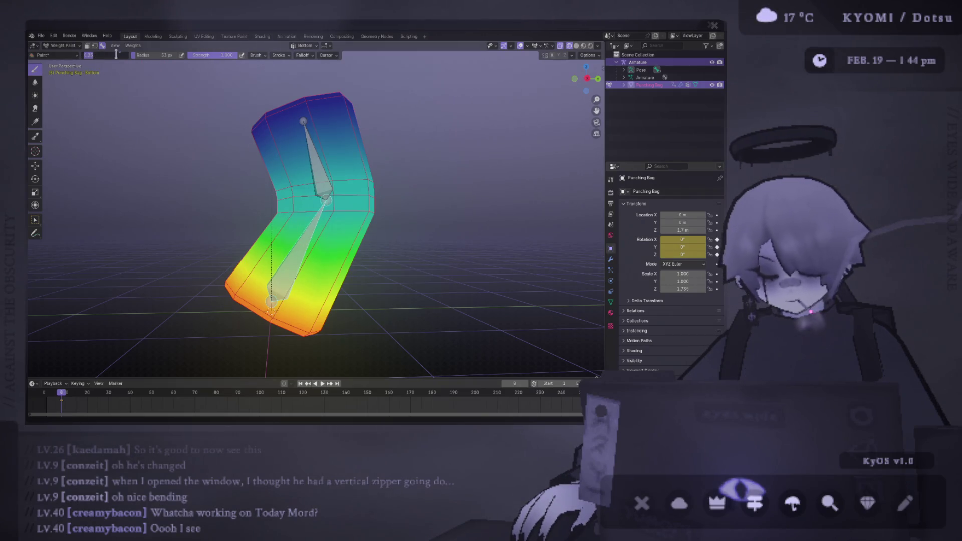
text(0)
key(Return)
mouse_move(351, 226)
mouse_down()
mouse_move(313, 305)
mouse_move(269, 205)
mouse_move(343, 217)
mouse_up()
mouse_move(339, 217)
middle_down()
mouse_move(357, 208)
mouse_move(435, 234)
middle_up()
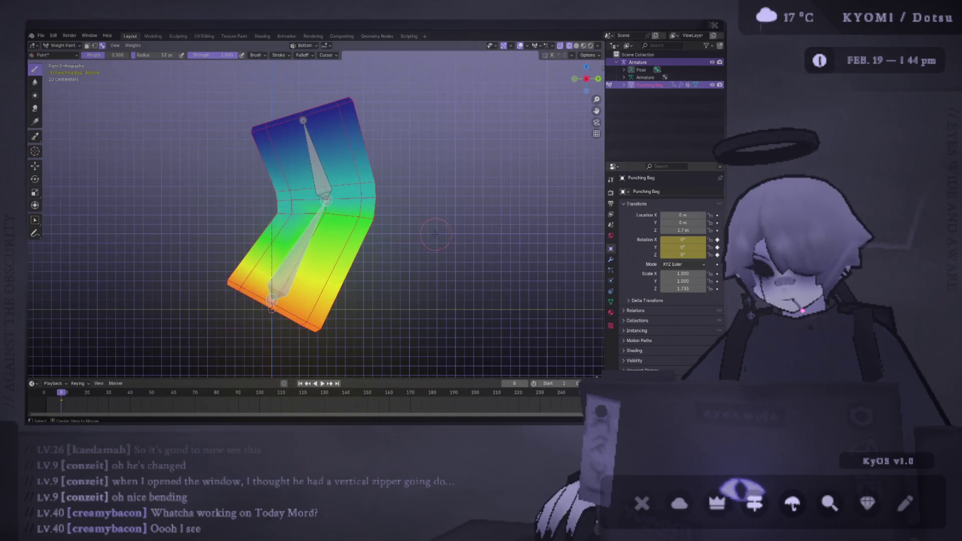
Step: Clear both bone rotations and inspect the textured bag in Material Preview without overlays
key(alt+r)
ctrl+click(232, 164)
key(alt+r)
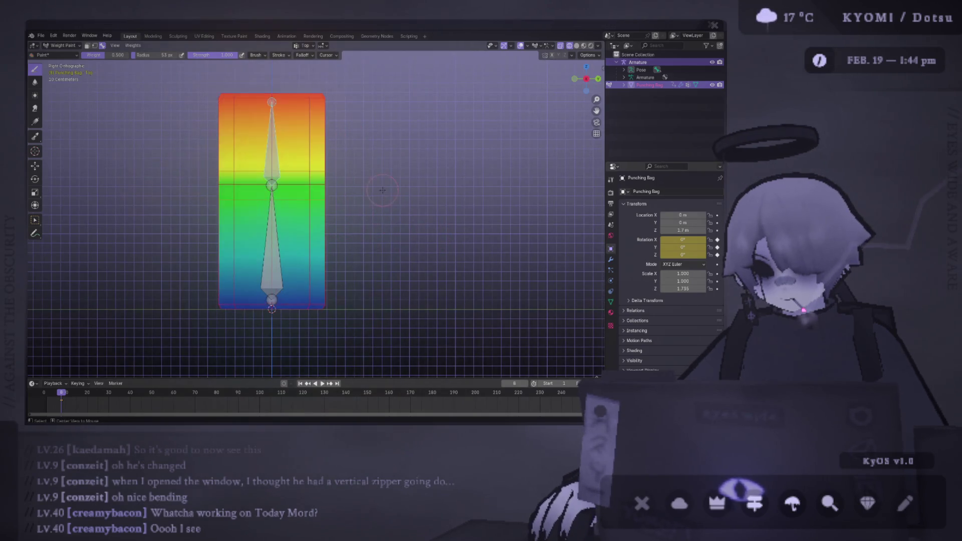
click(520, 45)
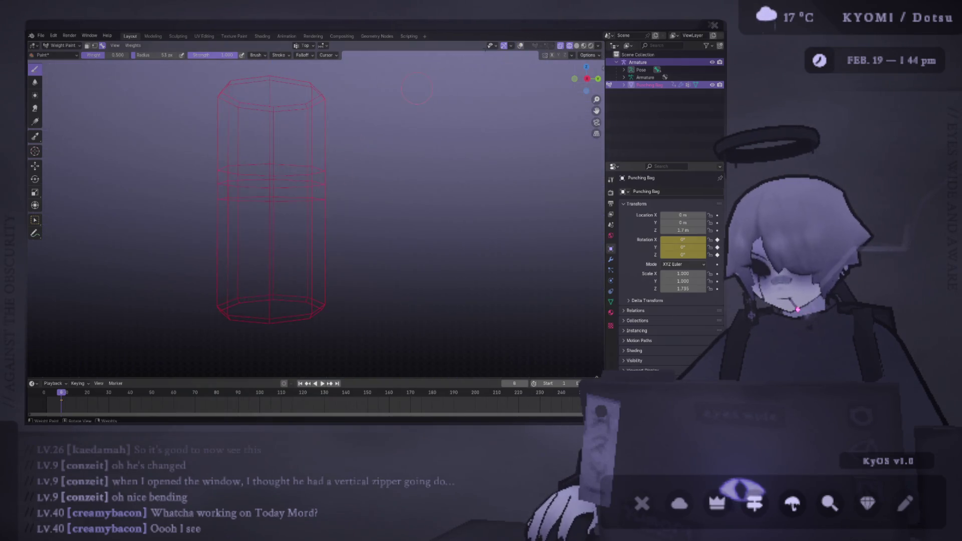
click(521, 46)
click(583, 46)
scroll(321, 211, down, 1)
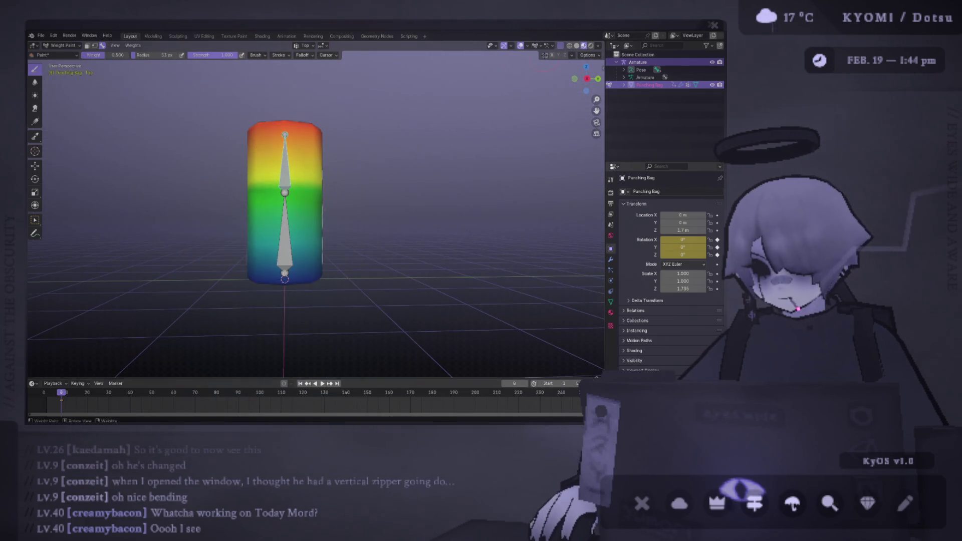
click(518, 47)
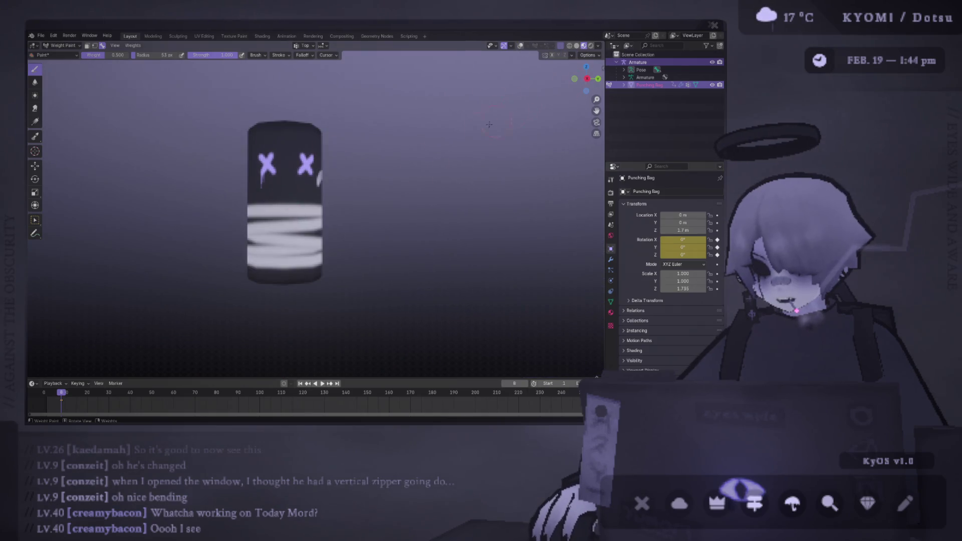
mouse_move(489, 125)
middle_down()
mouse_move(445, 127)
mouse_move(90, 62)
middle_up()
Step: Go through Object Mode back to Weight Paint with overlays restored and the Bottom group active
click(63, 45)
click(58, 52)
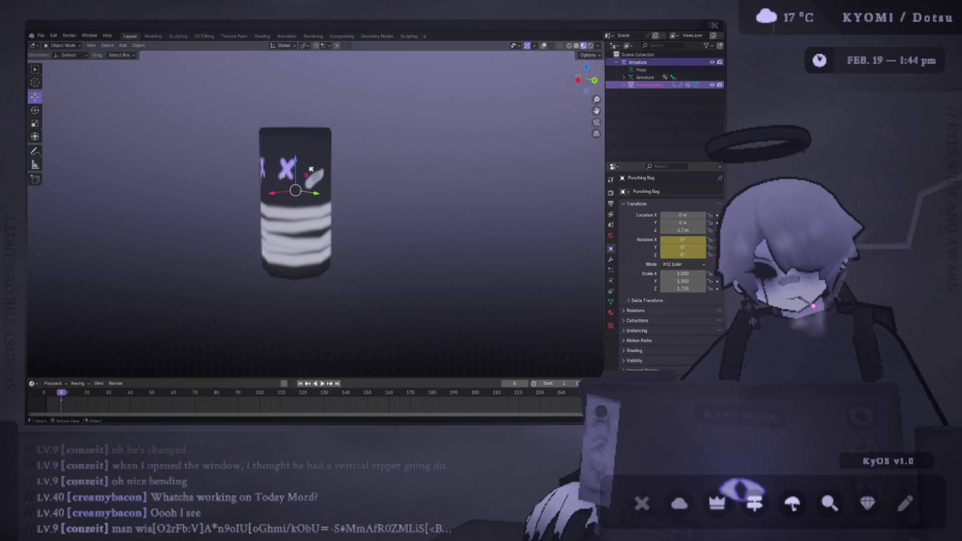
key(shift+alt+z)
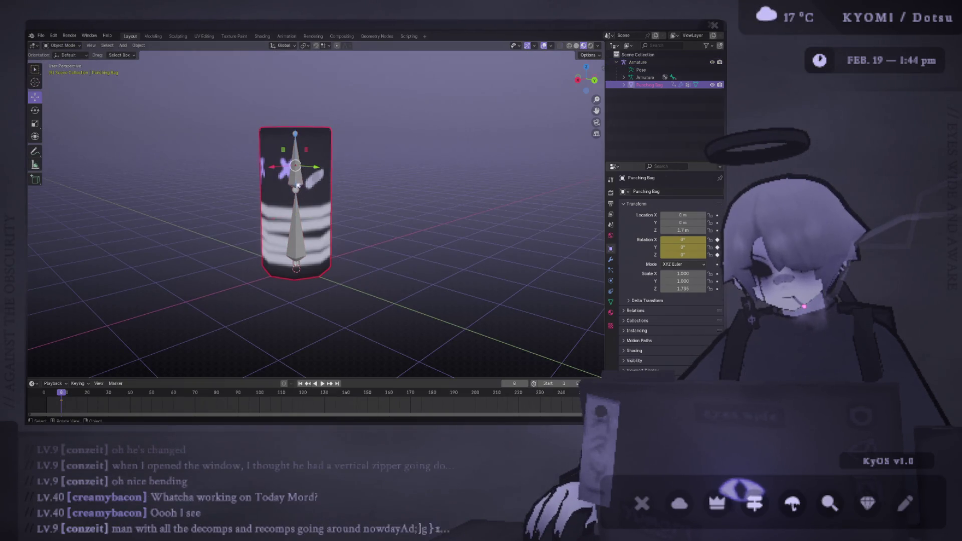
mouse_move(307, 161)
alt+middle_down()
mouse_move(278, 195)
mouse_move(311, 195)
alt+middle_up()
click(63, 45)
click(78, 89)
ctrl+click(318, 180)
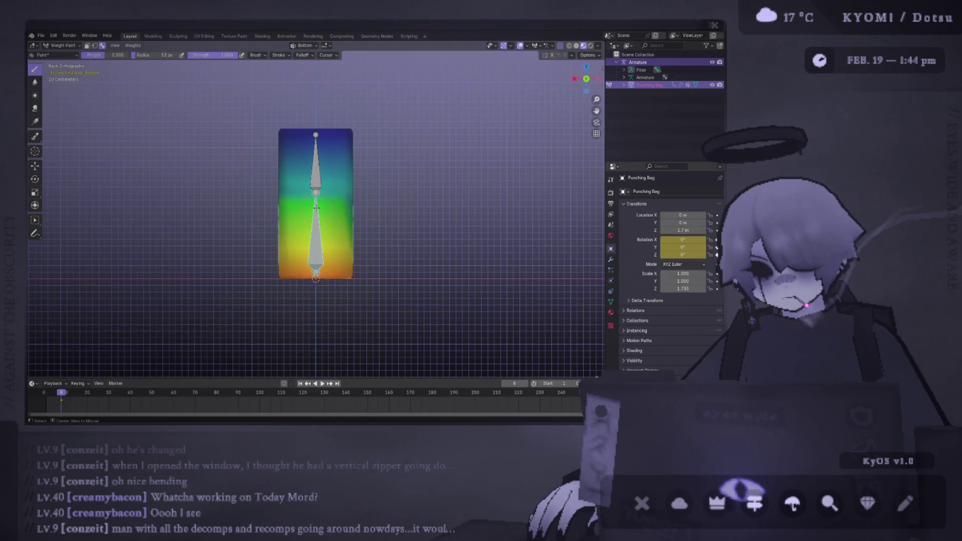
Step: Enable X-ray and paint full 1.0 weight on the bag's lower front
scroll(319, 179, up, 2)
click(569, 46)
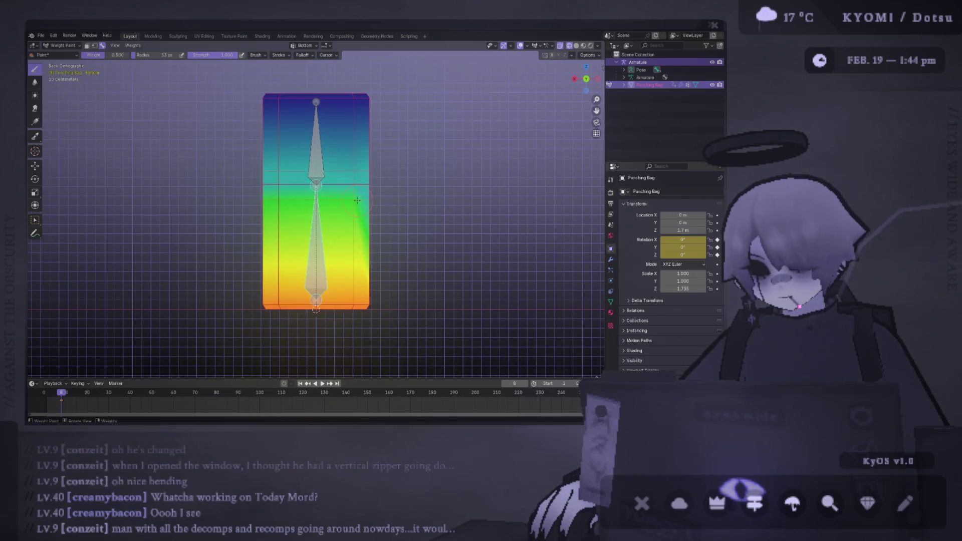
middle_drag(368, 199, 321, 202)
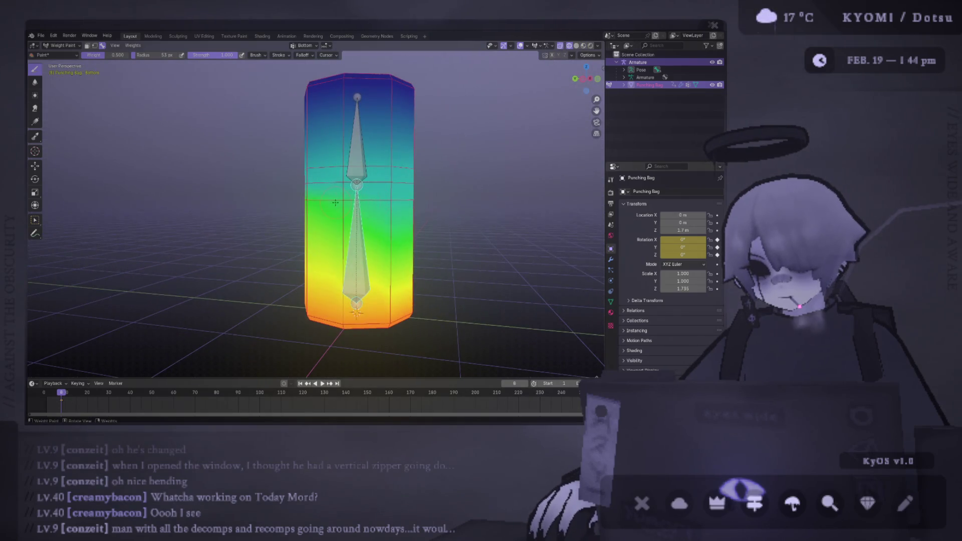
mouse_move(380, 203)
middle_down()
mouse_move(394, 206)
mouse_move(361, 224)
mouse_move(381, 226)
middle_up()
click(104, 55)
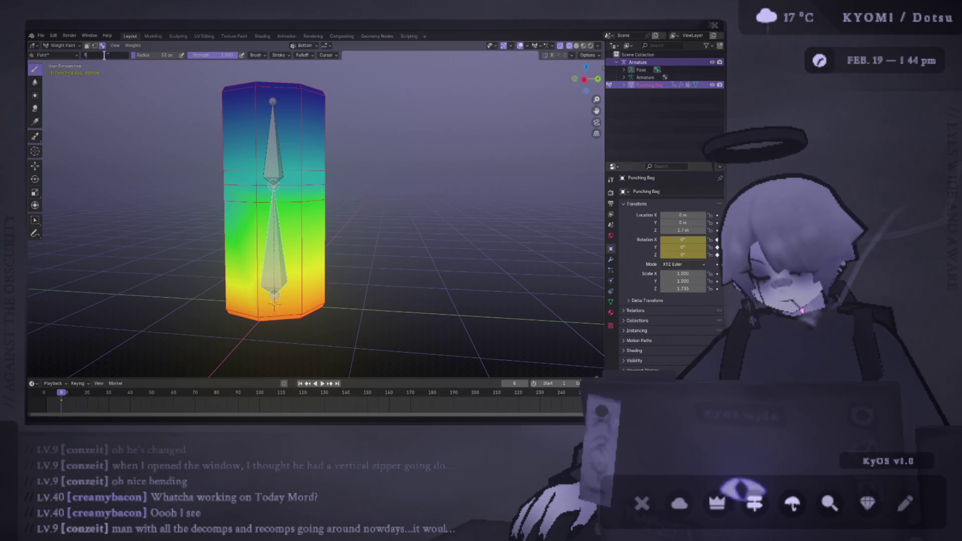
key(Return)
mouse_move(299, 207)
mouse_down()
mouse_move(271, 270)
mouse_move(260, 210)
mouse_up()
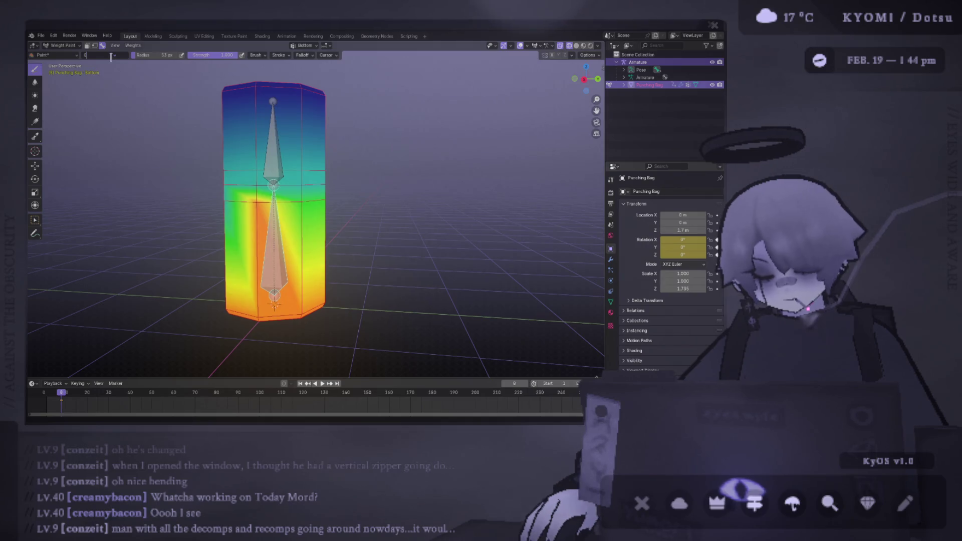
Step: Repaint the front at weight 0.25 to blend the middle into a smooth gradient
text(.25)
key(Return)
drag(271, 291, 265, 211)
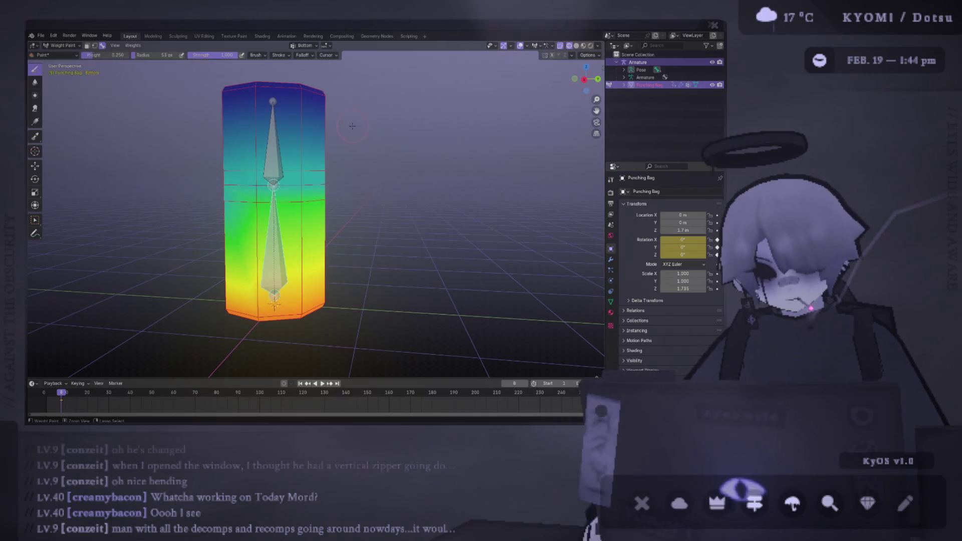
drag(273, 300, 263, 205)
middle_drag(263, 205, 427, 202)
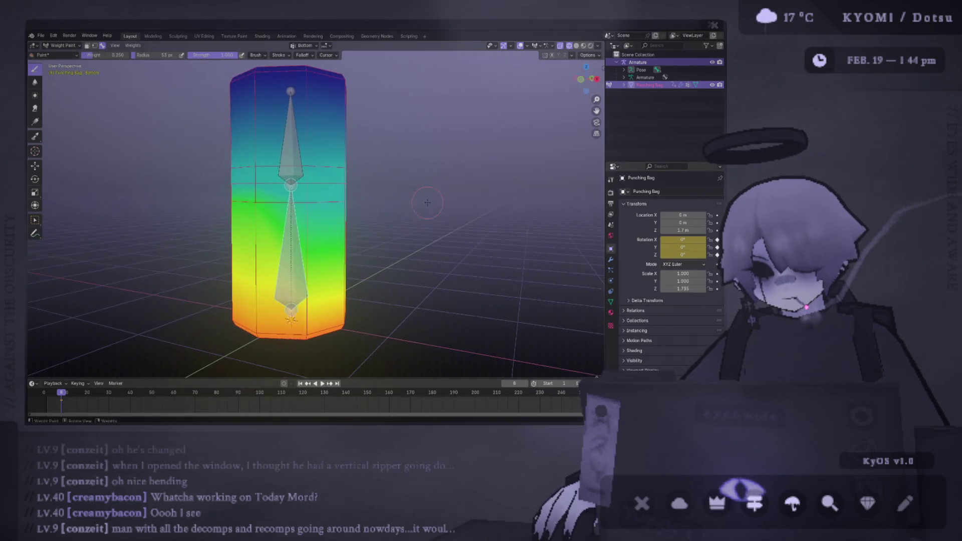
mouse_move(300, 204)
middle_down()
mouse_move(339, 210)
mouse_move(316, 169)
middle_up()
Step: Bend the upper bone and rotate the base bone, then undo the base rotation
key(r)
click(341, 186)
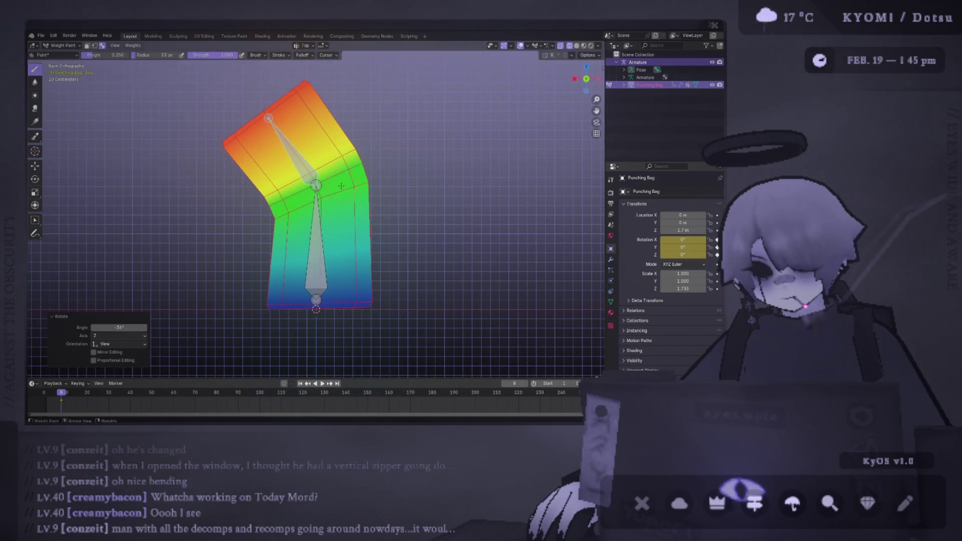
key(r)
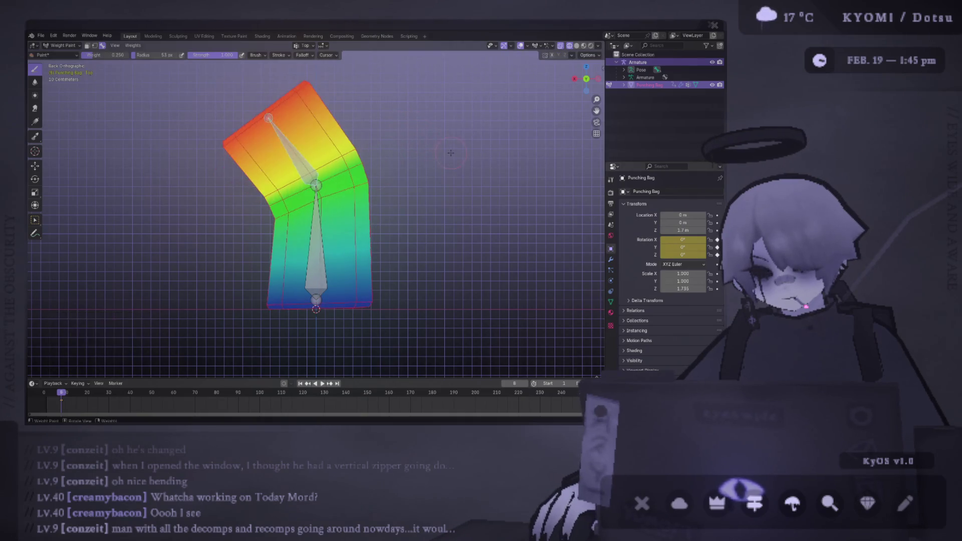
click(456, 159)
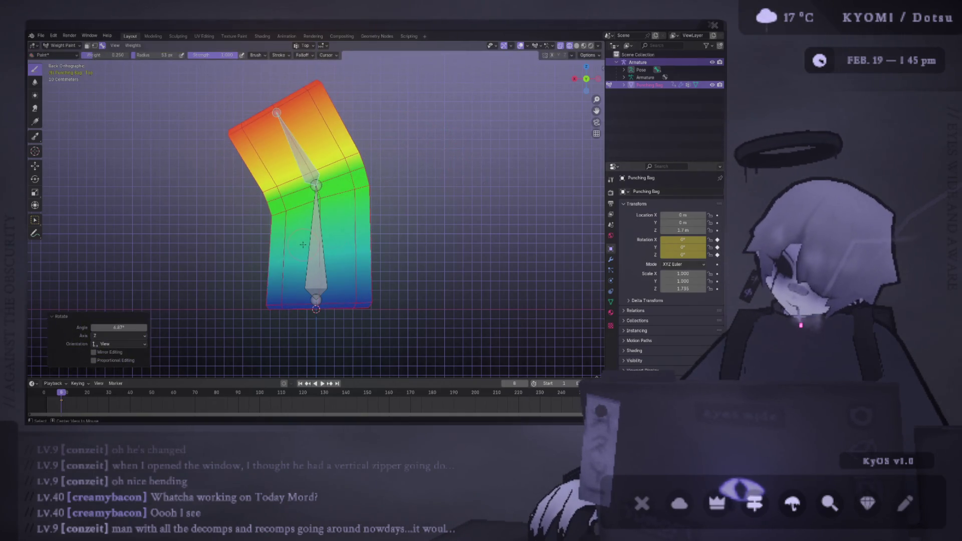
key(r)
click(444, 234)
ctrl+click(368, 151)
key(r)
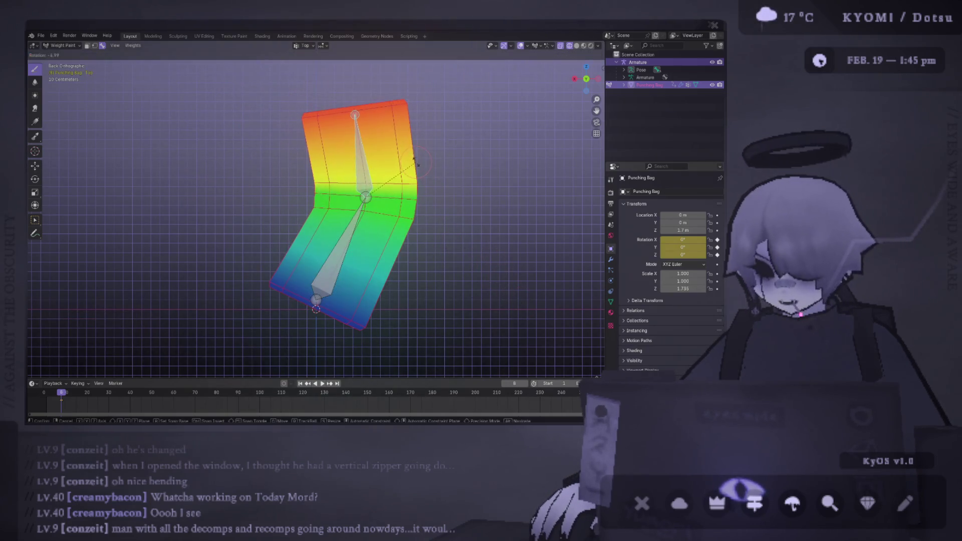
click(441, 173)
scroll(441, 173, down, 2)
key(ctrl+z)
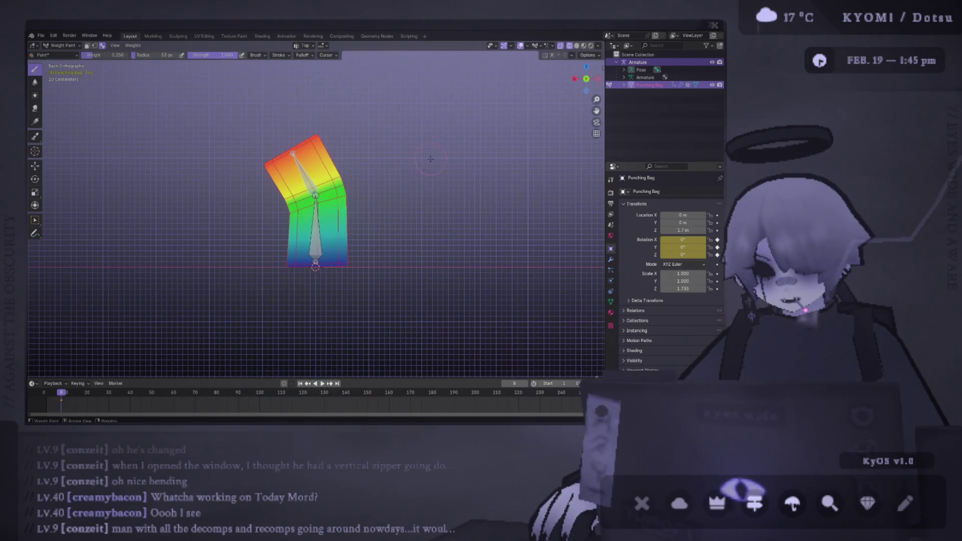
key(ctrl+z)
Step: Bend the upper bone and inspect it from above, front and behind, undoing and redoing the bend
key(r)
click(369, 192)
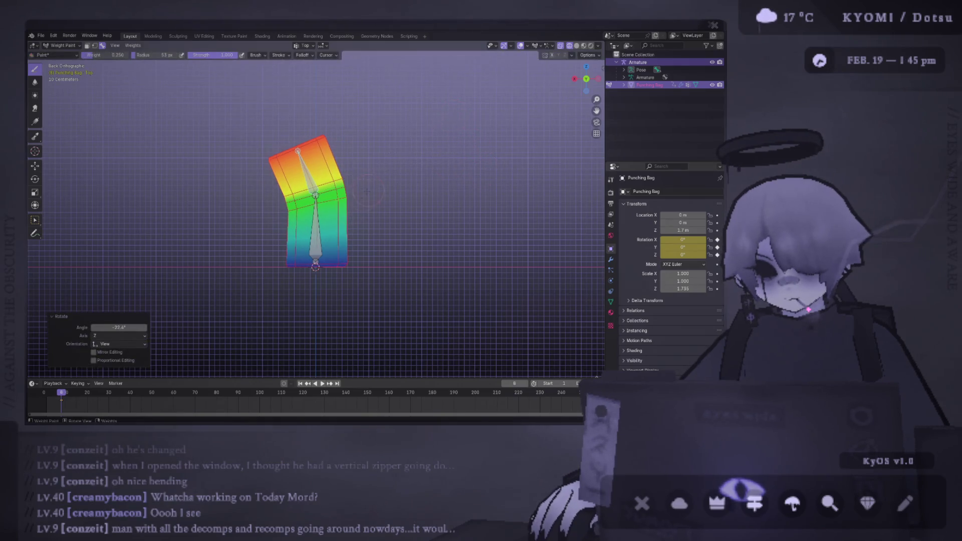
middle_drag(342, 221, 170, 101)
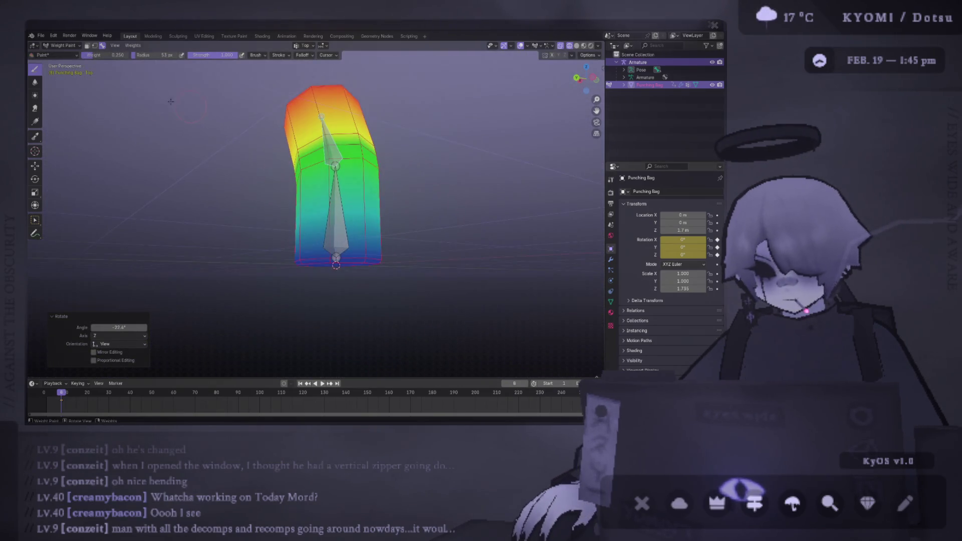
mouse_move(346, 295)
middle_down()
mouse_move(354, 257)
mouse_move(280, 261)
middle_up()
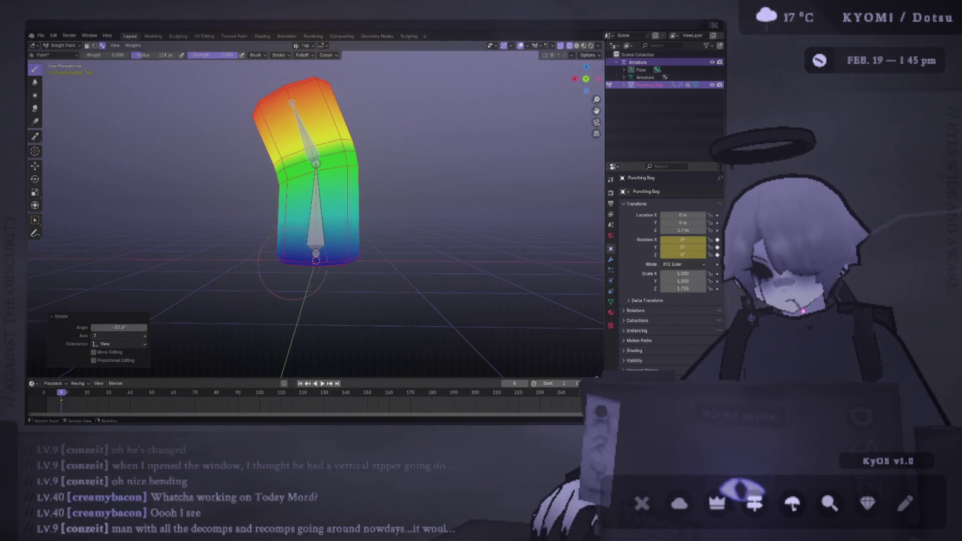
key(ctrl+z)
key(ctrl+shift+z)
mouse_move(263, 260)
middle_down()
mouse_move(321, 271)
mouse_move(301, 280)
mouse_move(268, 267)
mouse_move(246, 271)
middle_up()
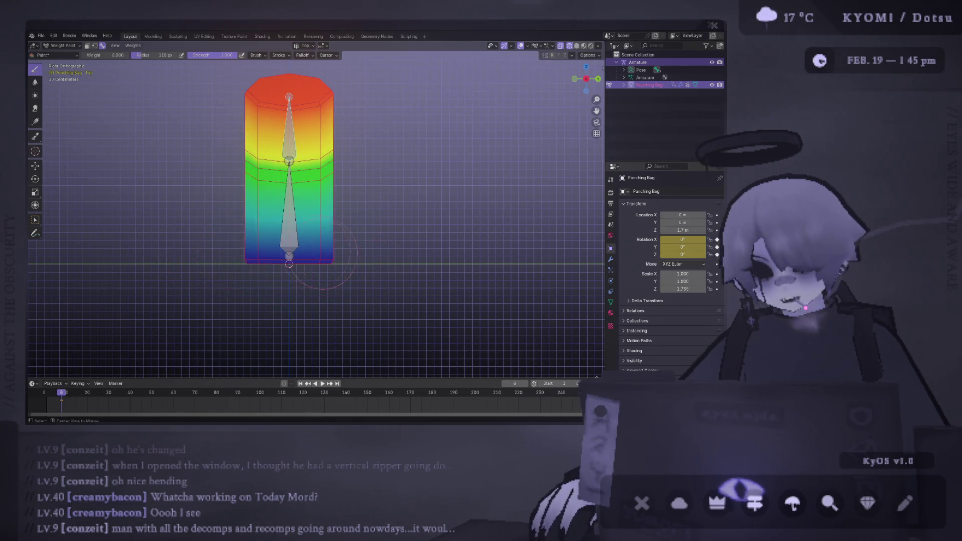
alt+middle_drag(369, 290, 329, 261)
Step: Test upper-bone bends of about -41° and -35°, clearing the rotation back to rest each time
key(alt+r)
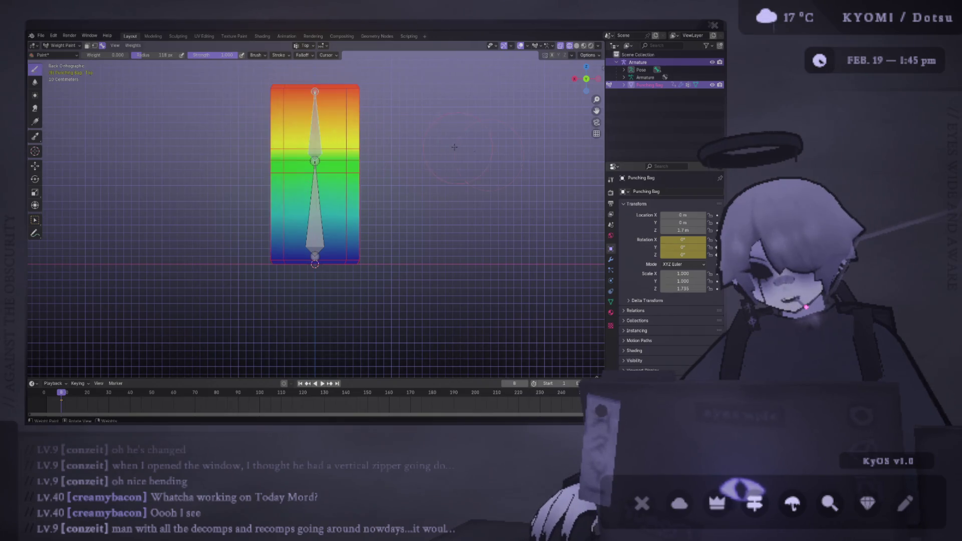
key(r)
click(381, 67)
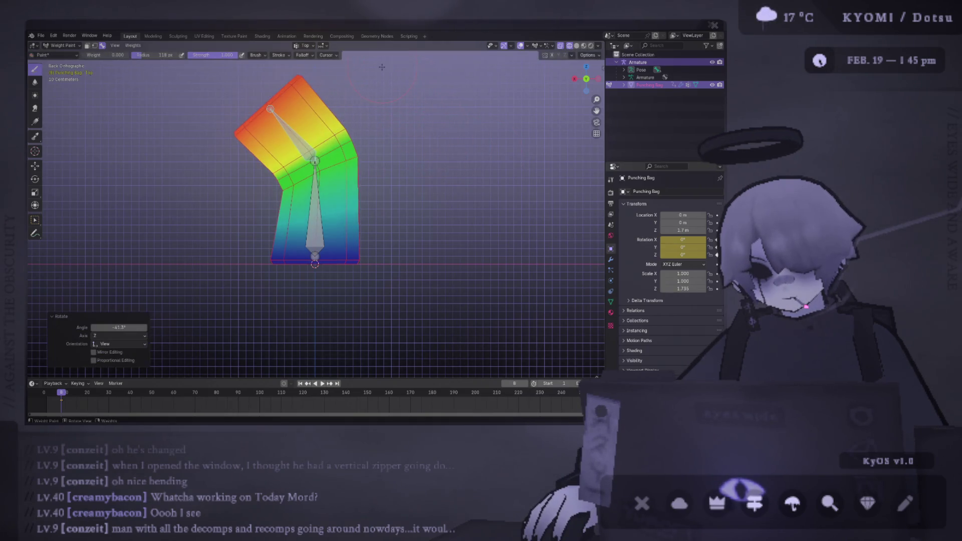
key(alt+r)
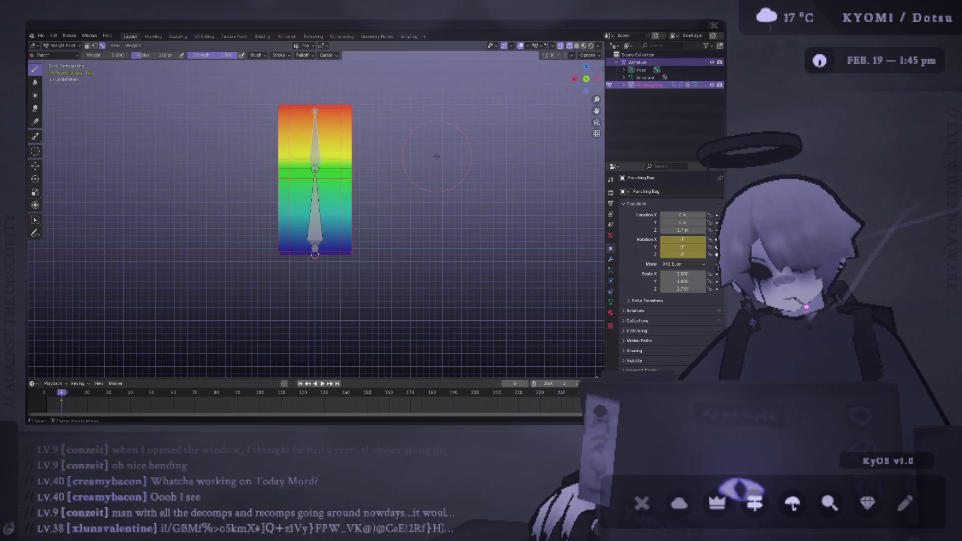
key(r)
click(426, 71)
shift+middle_drag(418, 111, 424, 135)
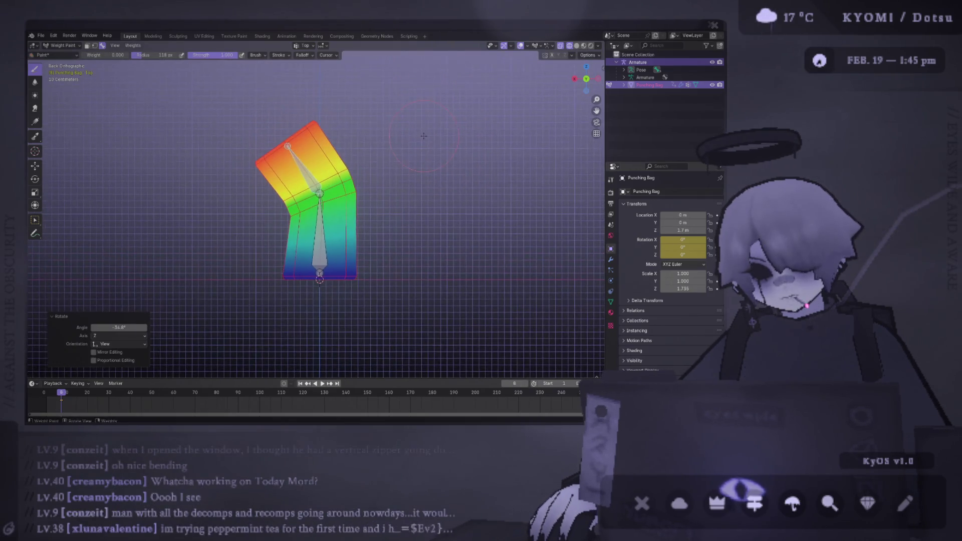
scroll(419, 136, down, 2)
scroll(411, 131, up, 4)
key(alt+r)
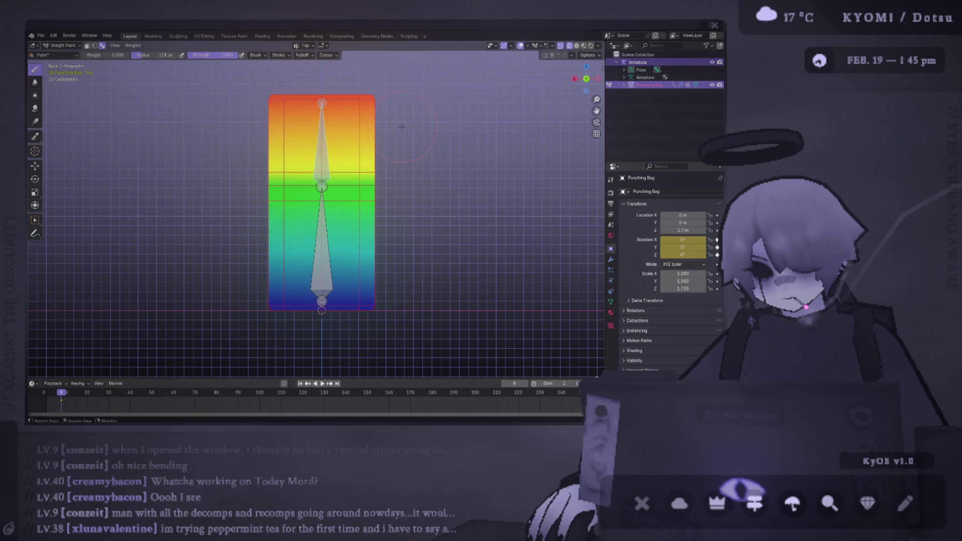
mouse_move(367, 164)
middle_down()
mouse_move(386, 124)
mouse_move(430, 116)
middle_up()
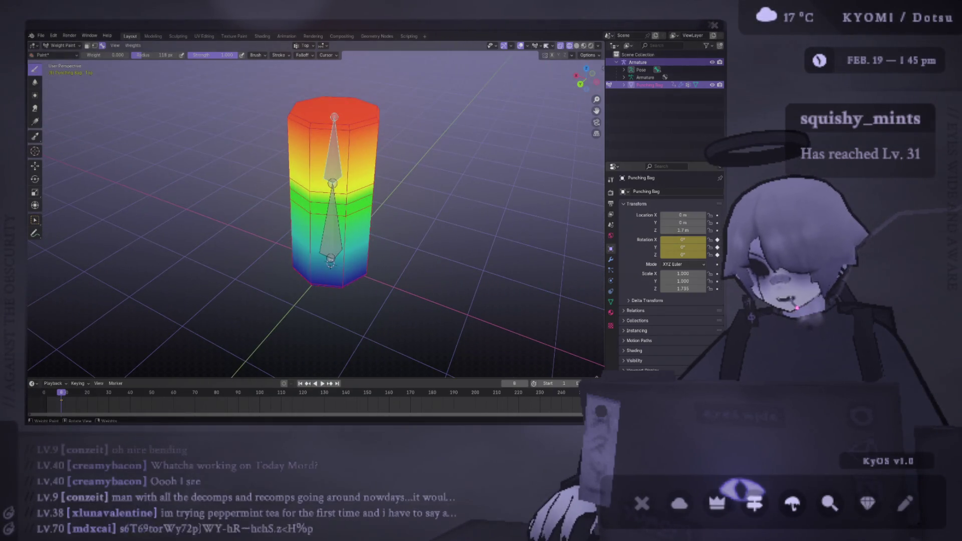
Step: Check the face texture in Material Preview, then bring back overlays and X-ray
click(584, 46)
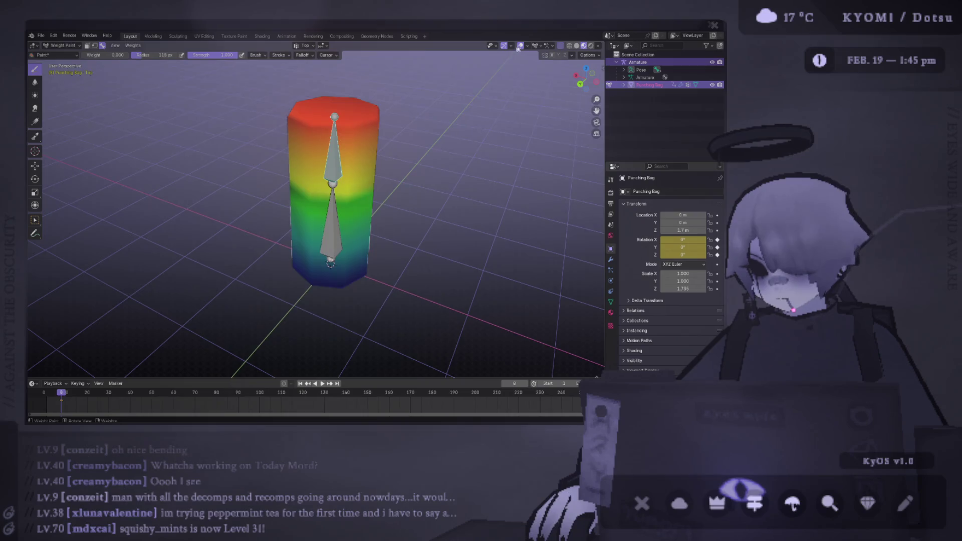
click(520, 45)
mouse_move(519, 58)
middle_down()
mouse_move(496, 62)
mouse_move(517, 61)
middle_up()
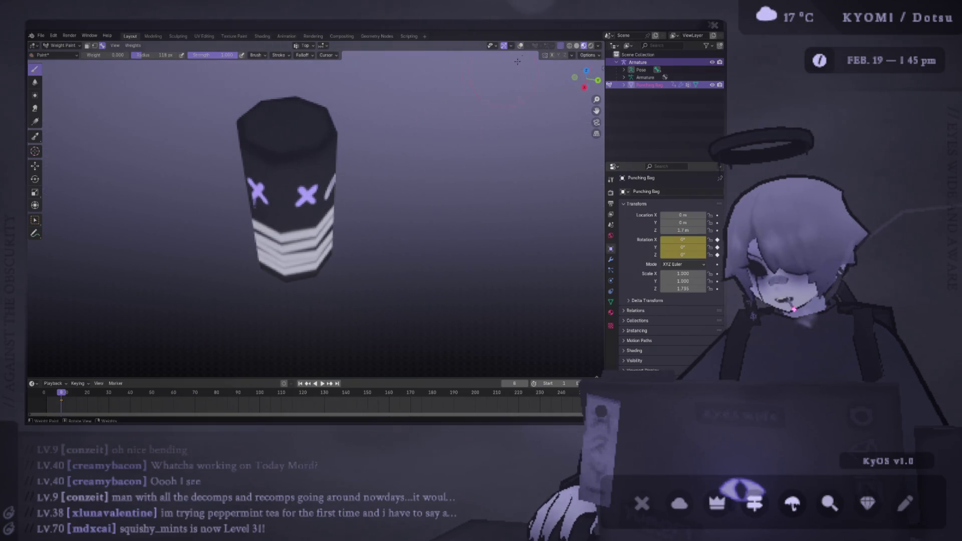
click(522, 46)
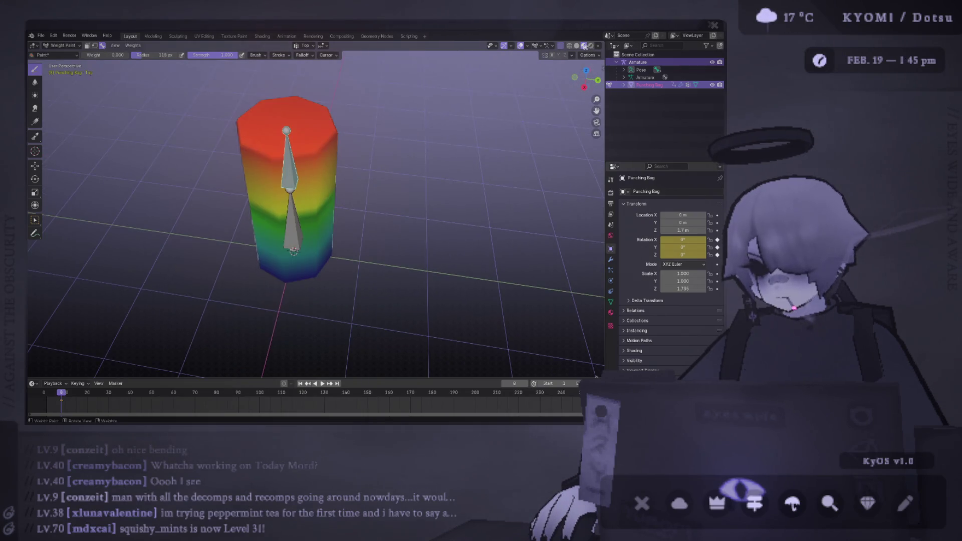
click(570, 45)
middle_drag(310, 130, 261, 99)
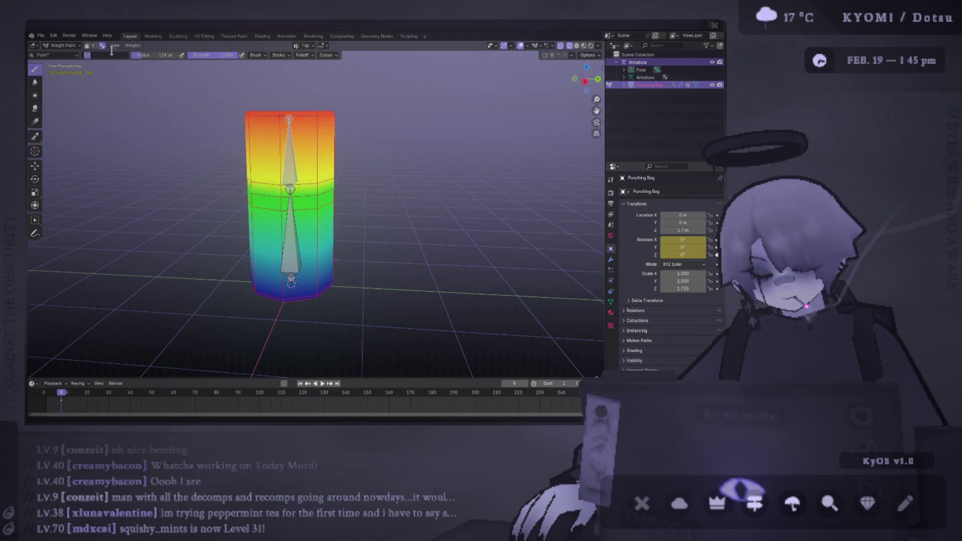
Step: Paint a 0.25 weight around the bag's lower middle
text(0.25)
key(Return)
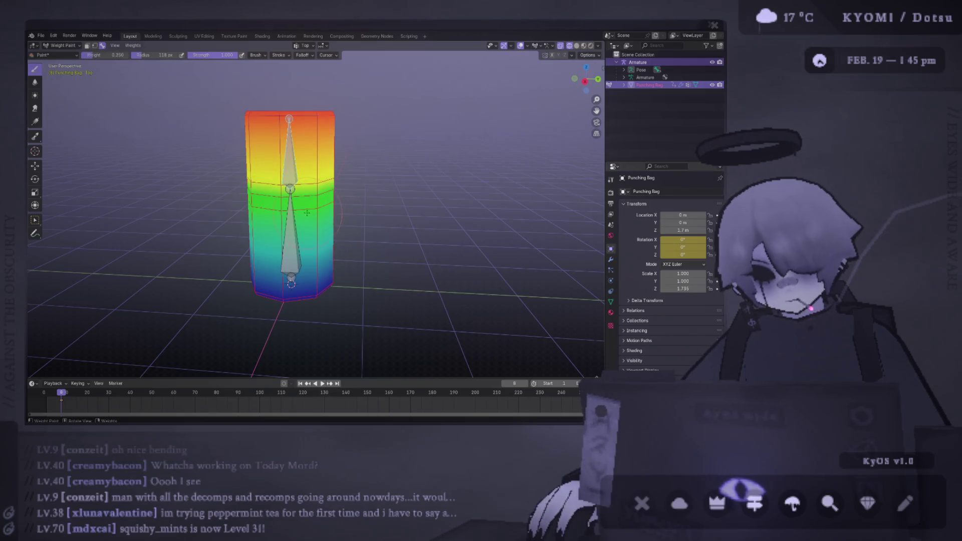
ctrl+middle_drag(306, 213, 271, 191)
mouse_move(229, 201)
mouse_down()
mouse_move(246, 281)
mouse_move(268, 204)
mouse_move(317, 204)
mouse_up()
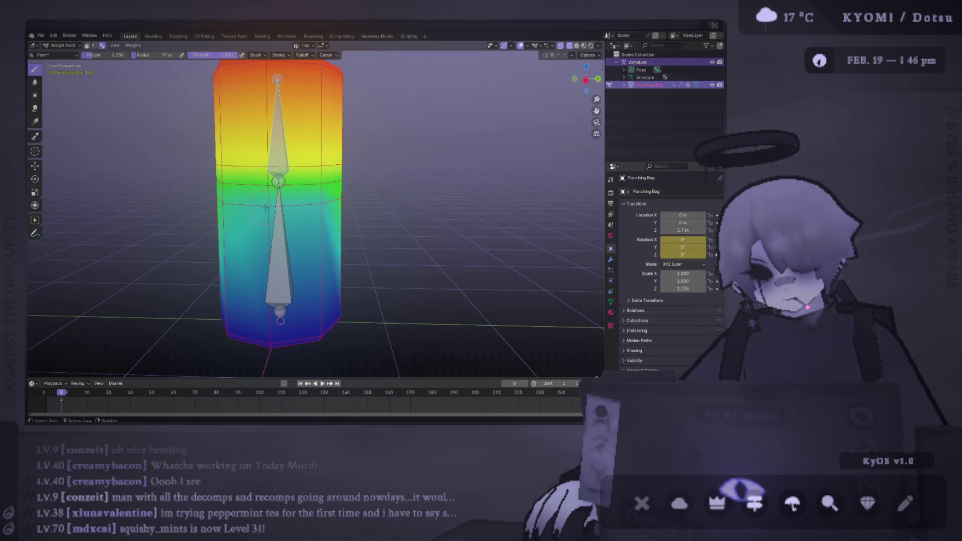
mouse_move(280, 208)
alt+middle_down()
mouse_move(344, 215)
mouse_move(265, 201)
alt+middle_up()
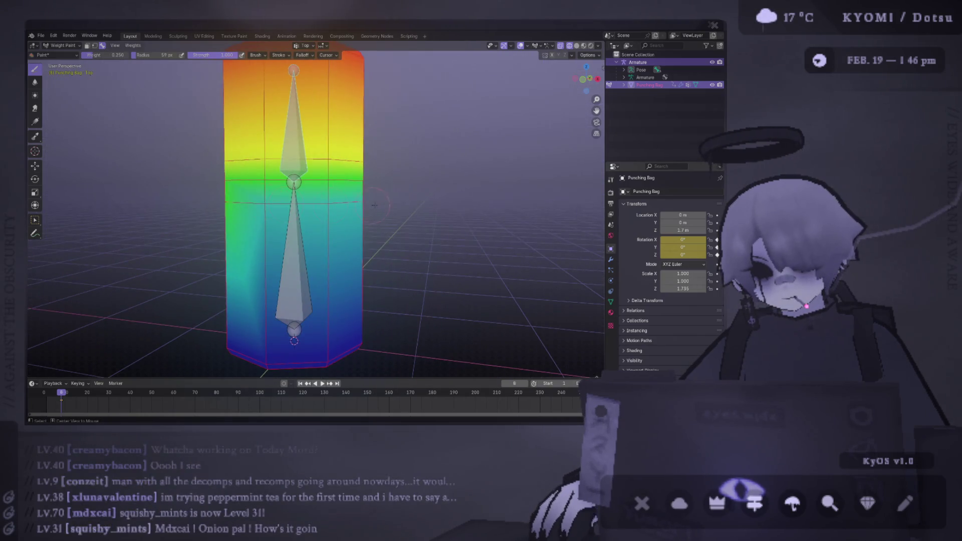
alt+middle_drag(374, 205, 376, 202)
Step: Test-bend the upper bone with the new weights, then undo back to straight
key(r)
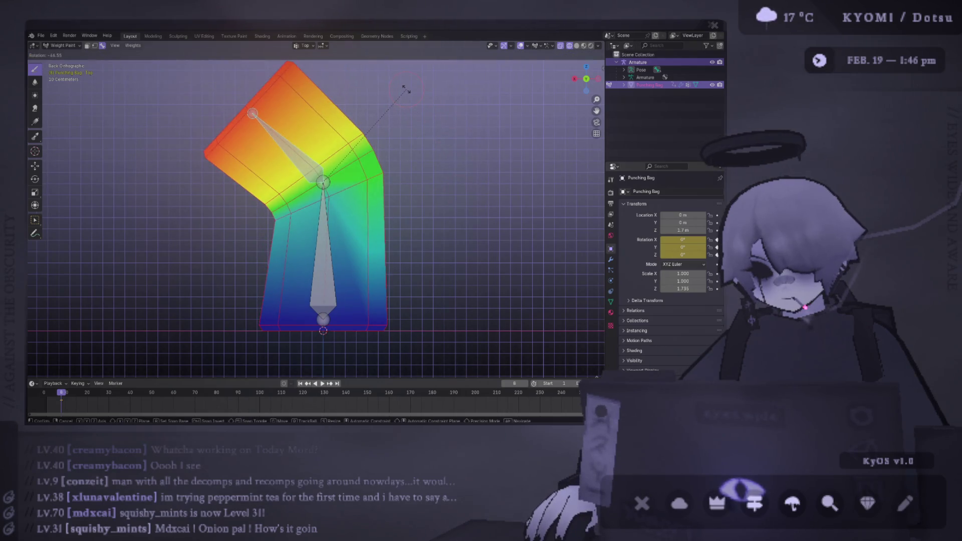
click(406, 89)
scroll(323, 225, down, 3)
alt+click(325, 235)
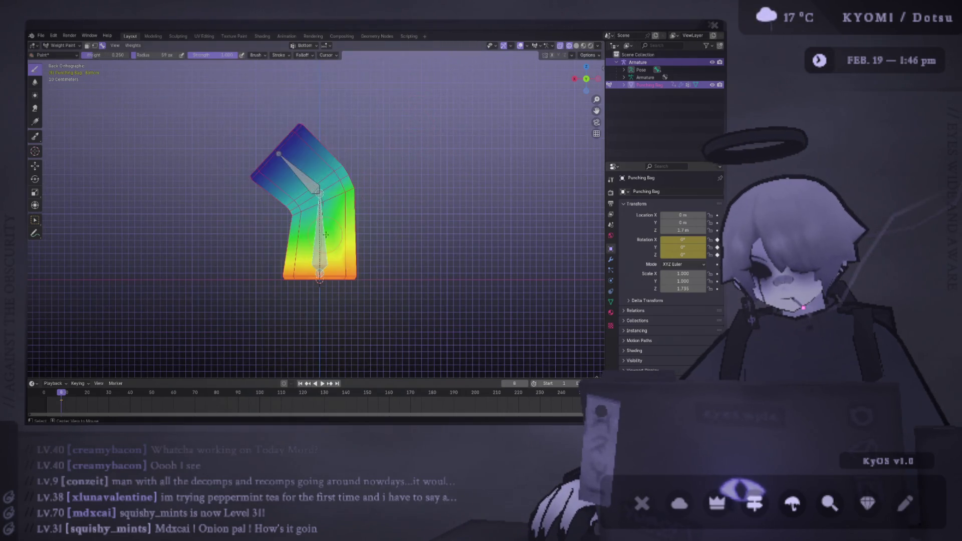
key(r)
click(478, 221)
key(ctrl+z)
key(ctrl+z)
key(ctrl+z)
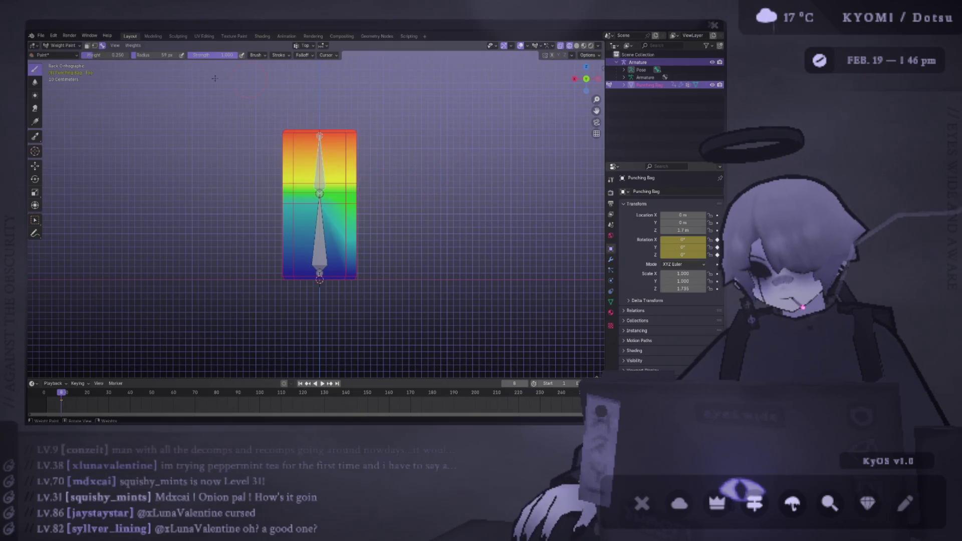
Step: In Object Mode with Material Preview, keyframe the bag's rotation and return to Photoshop's texture
key(ctrl+Tab)
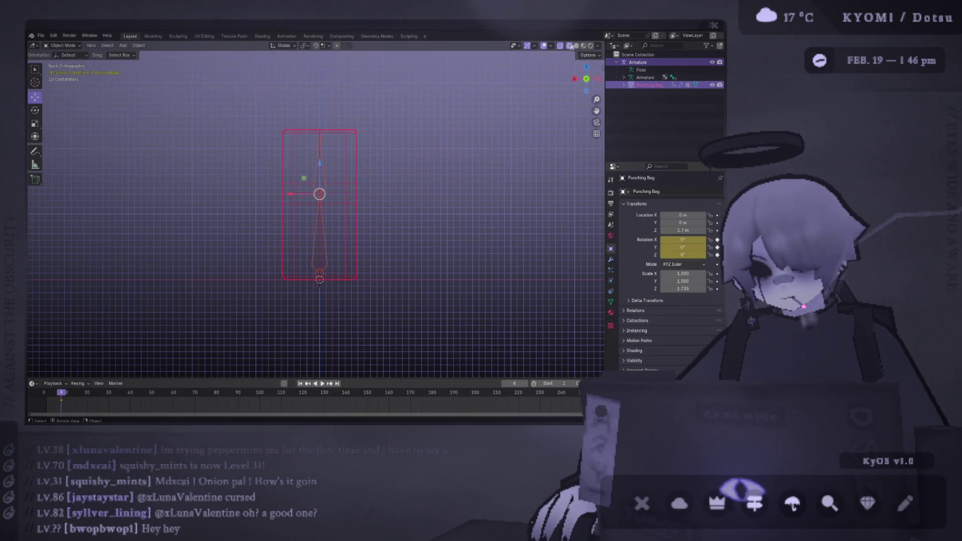
click(584, 45)
middle_drag(423, 165, 383, 194)
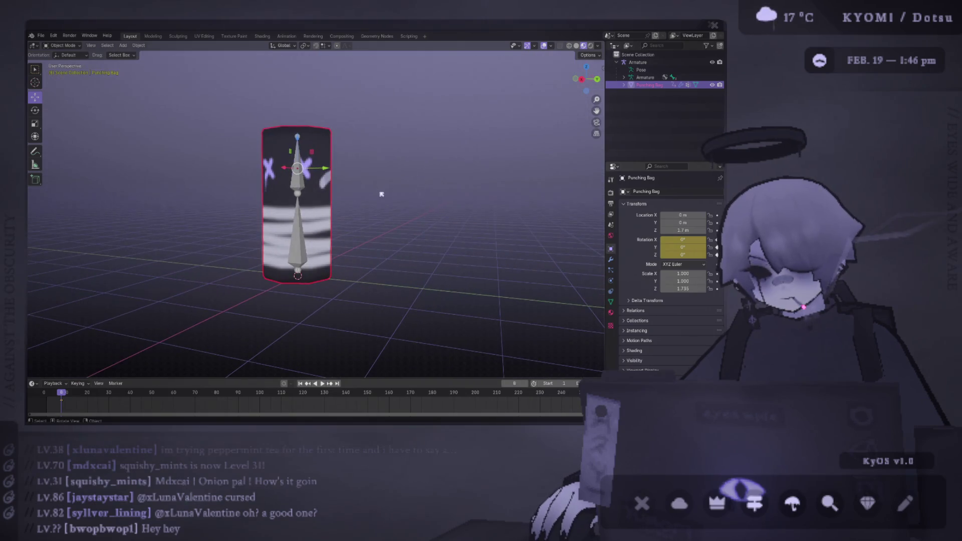
key(i)
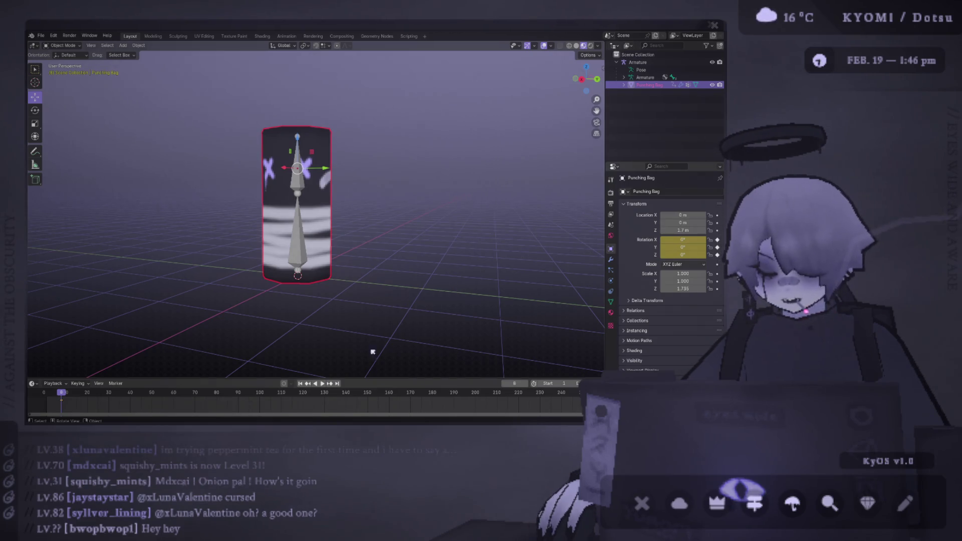
key(alt+Tab)
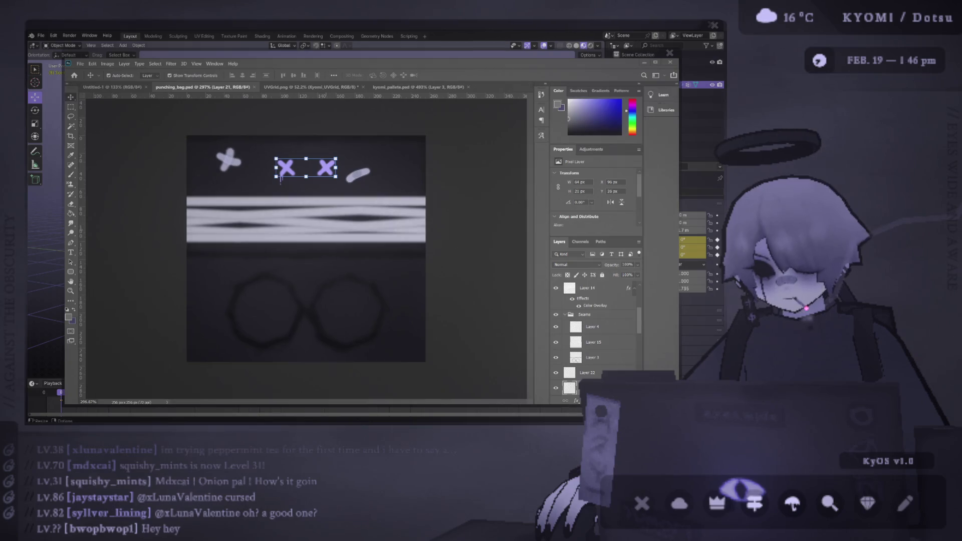
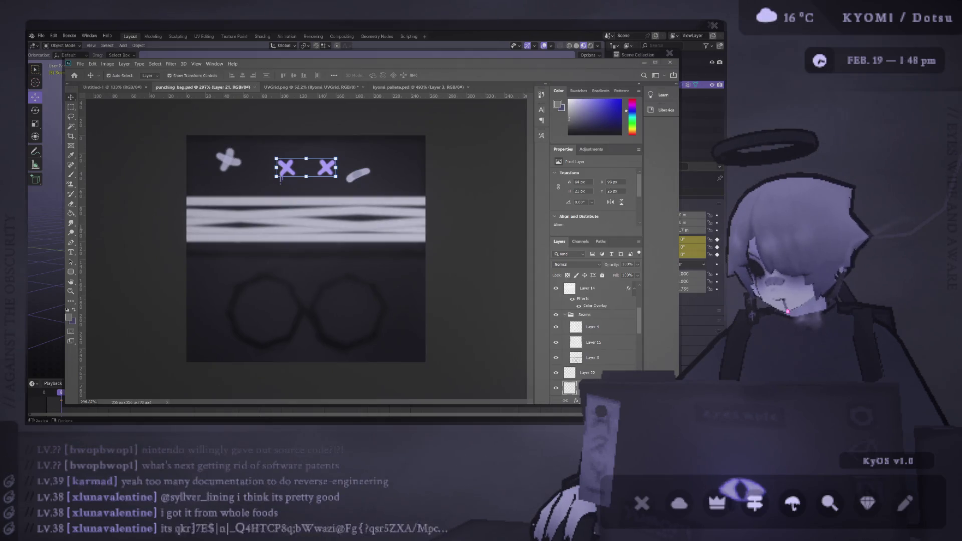
Step: Switch to Blender and orbit to view the X-eye textured punching bag slightly from above
key(alt+Tab)
mouse_move(296, 189)
middle_down()
mouse_move(232, 146)
mouse_move(235, 155)
middle_up()
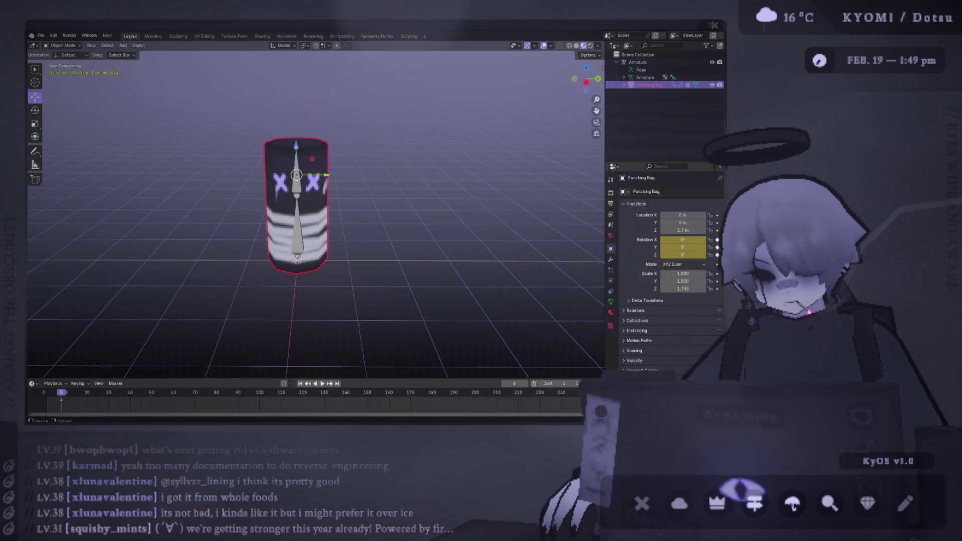
Step: Compare the punching_bag PSD with the bag's back side, then save punching bag.blend
key(alt+Tab)
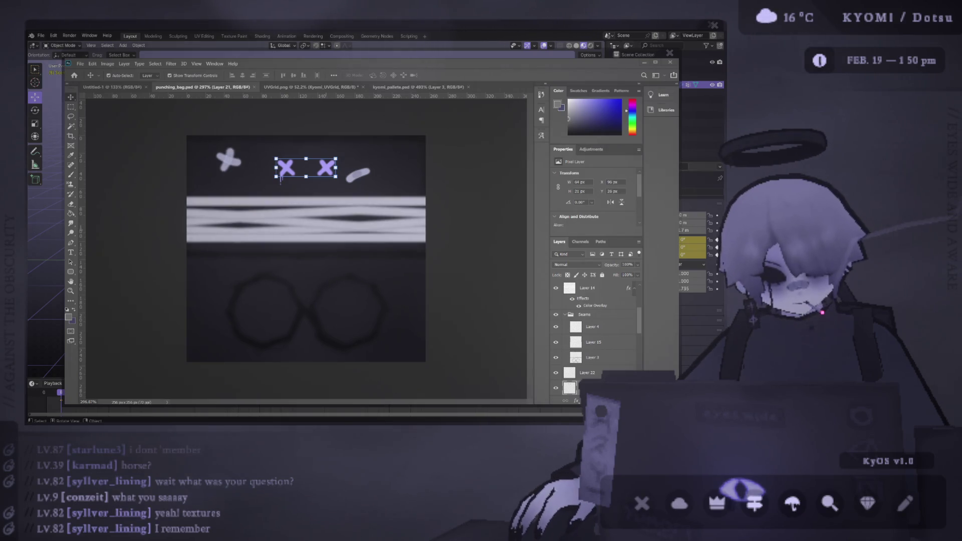
key(alt+Tab)
mouse_move(320, 200)
middle_down()
mouse_move(243, 206)
mouse_move(335, 180)
middle_up()
scroll(307, 190, up, 3)
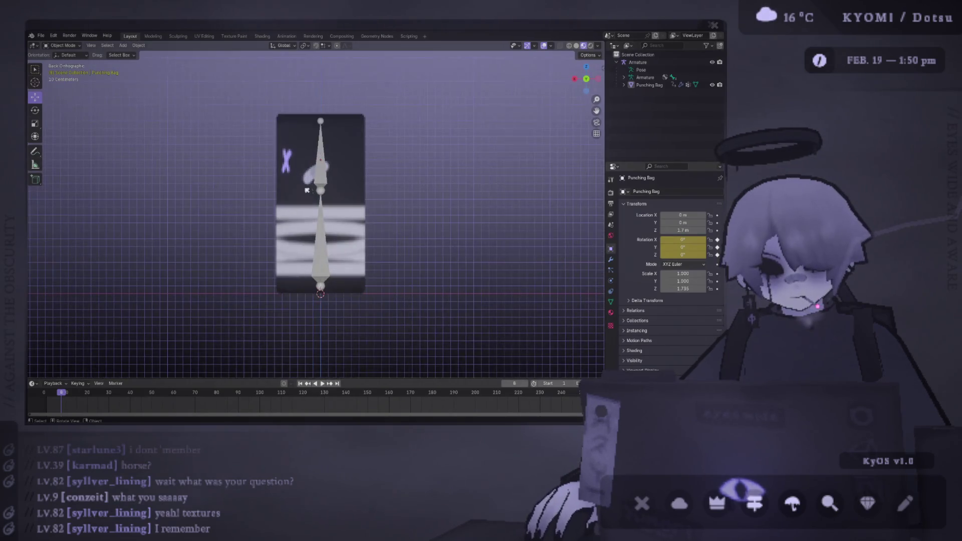
key(ctrl+s)
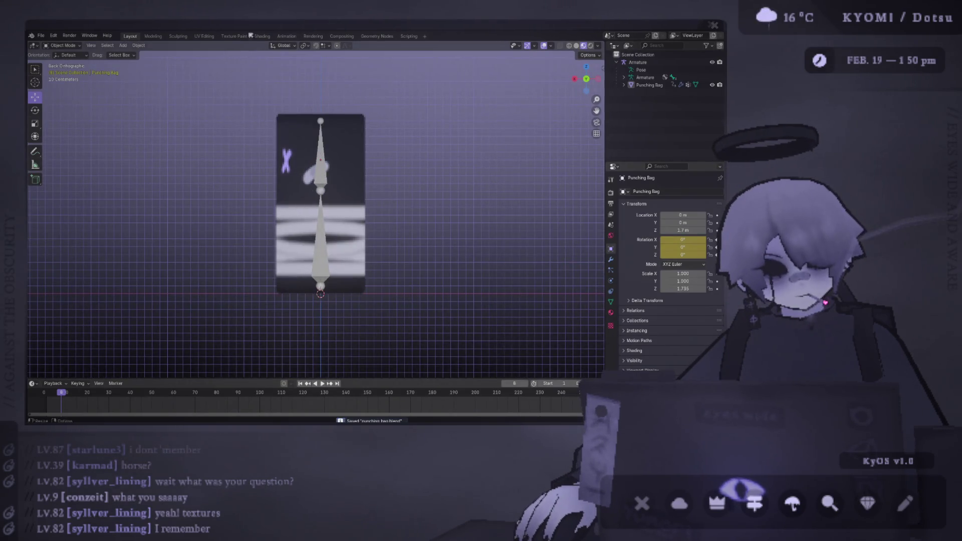
click(287, 36)
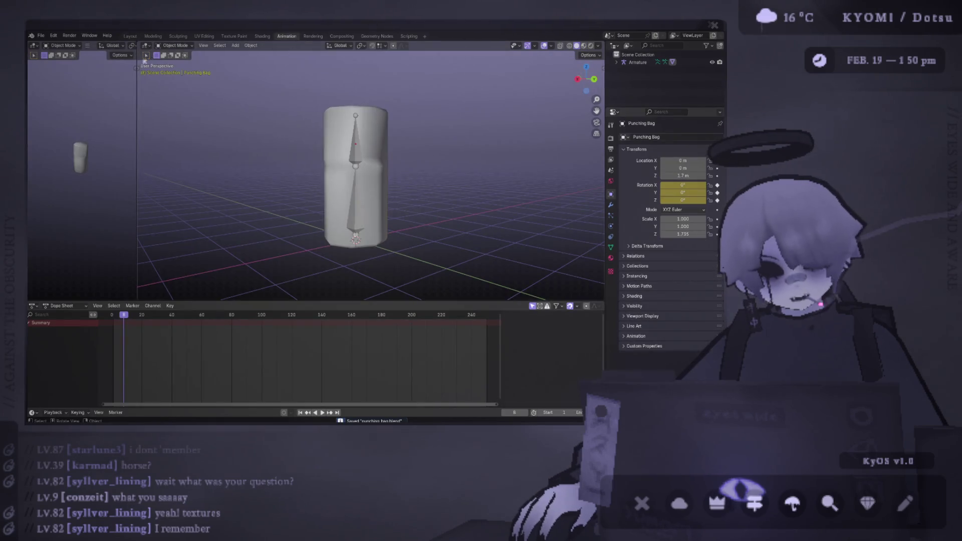
Step: Widen the left area and turn it into a Dope Sheet in Action Editor mode
drag(138, 63, 304, 62)
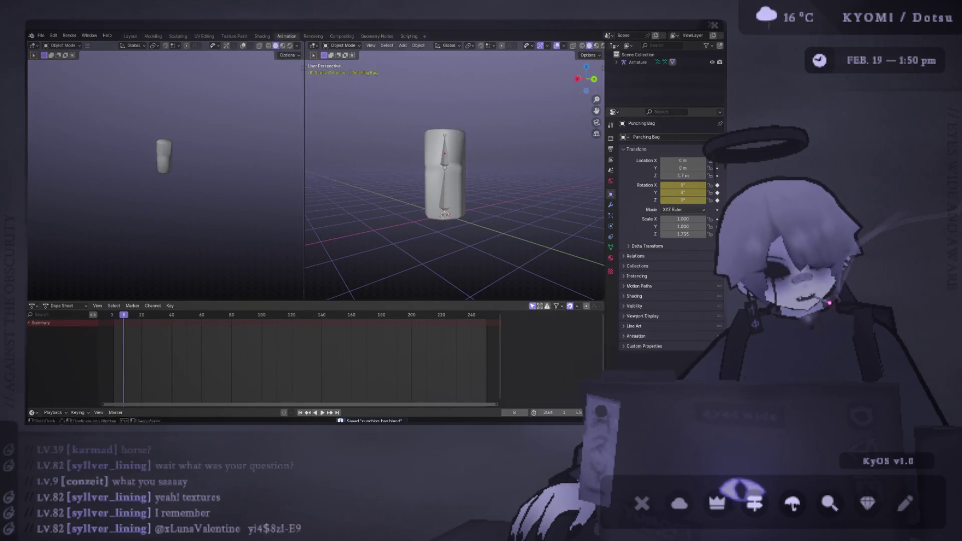
click(35, 46)
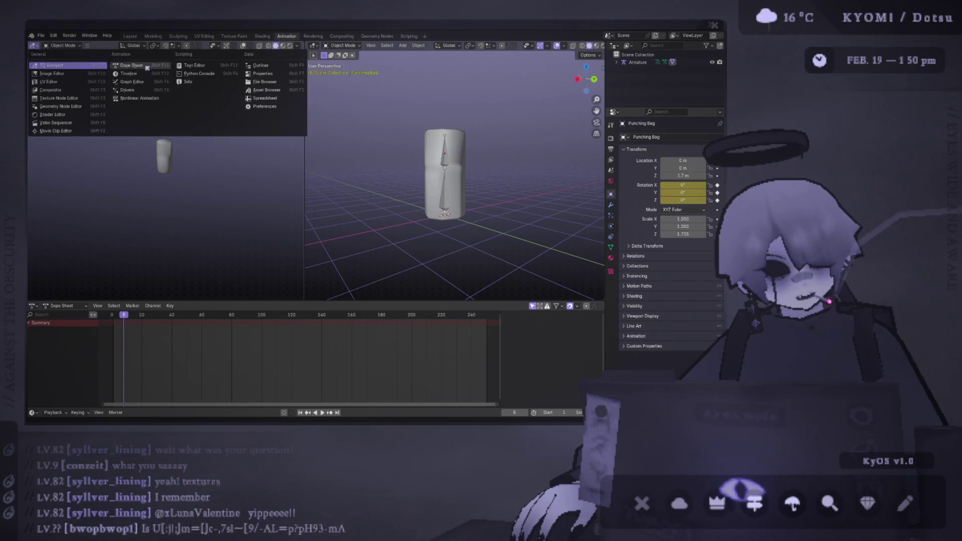
click(112, 56)
mouse_move(200, 95)
mouse_down()
mouse_move(394, 83)
mouse_move(301, 83)
mouse_up()
click(65, 46)
click(71, 73)
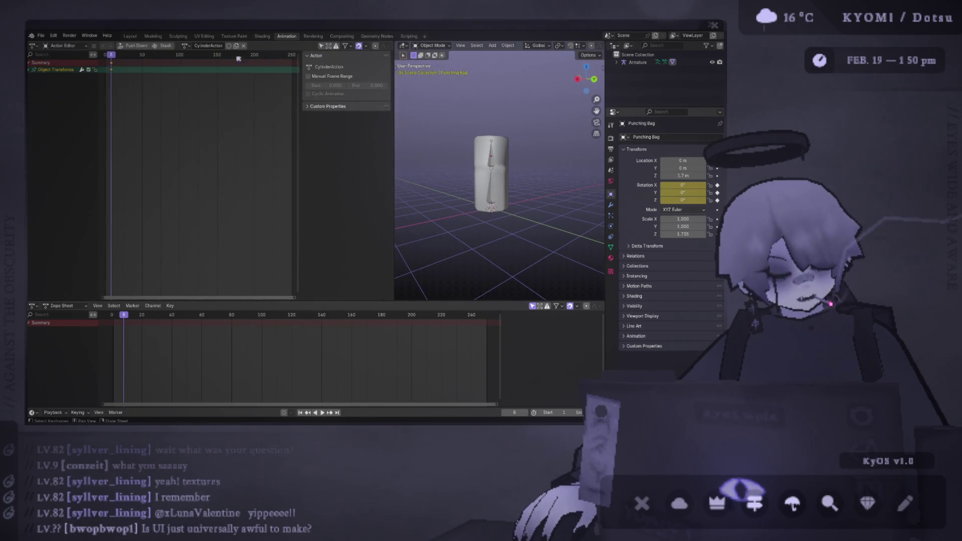
Step: Select the punching bag's armature and switch it into Pose Mode
click(492, 165)
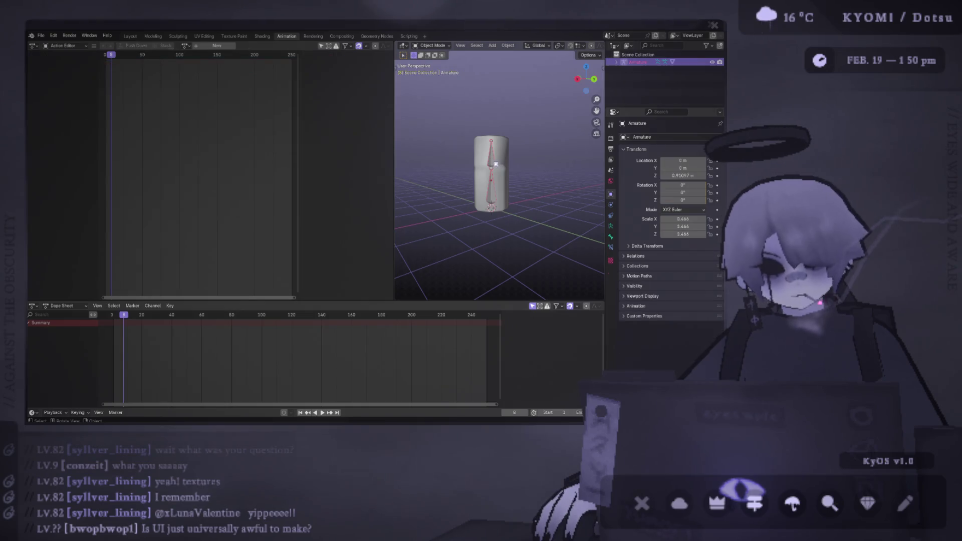
click(432, 46)
click(434, 71)
click(494, 160)
middle_drag(494, 161, 467, 135)
Step: Enlarge the 3D viewport, orbit to a low side view of the bag, and go to the first frame
mouse_move(604, 90)
mouse_down()
mouse_move(652, 70)
mouse_move(626, 108)
mouse_move(556, 146)
mouse_move(580, 137)
mouse_up()
scroll(643, 50, down, 2)
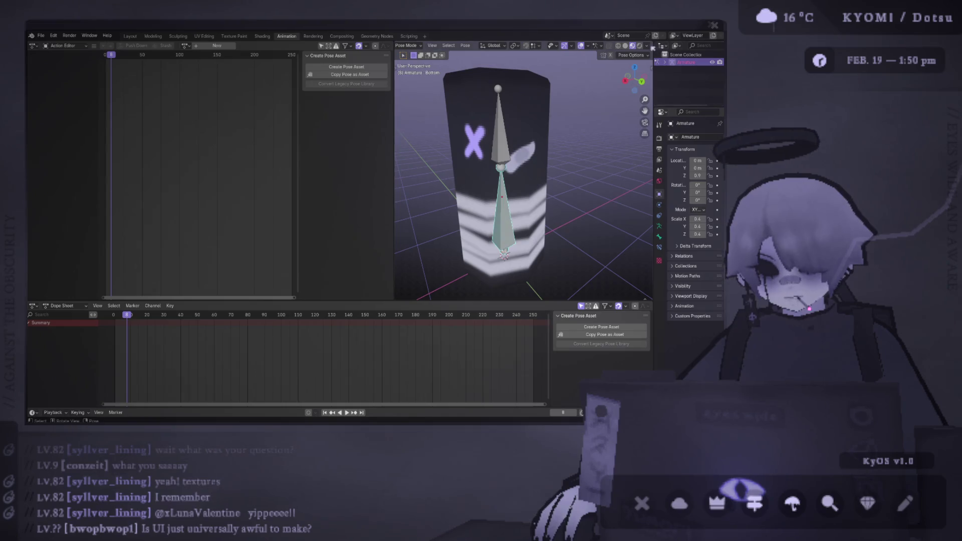
click(646, 46)
mouse_move(576, 160)
middle_down()
mouse_move(494, 149)
mouse_move(501, 155)
middle_up()
drag(394, 135, 298, 129)
key(shift+Left)
Step: Create a new action named 'Hit' and return the playhead to frame 0
click(207, 45)
key(shift+ctrl+space)
click(206, 45)
text(Hit)
key(Return)
key(shift+Left)
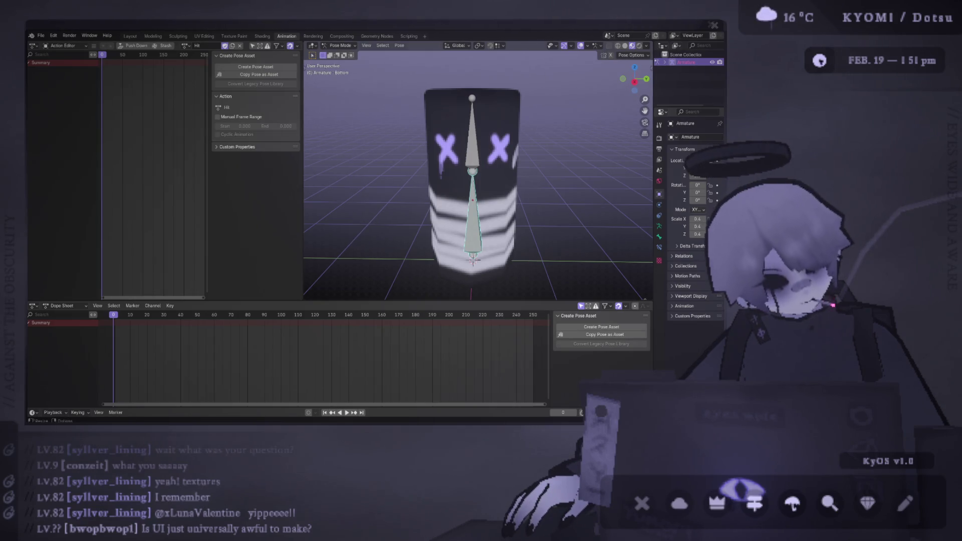
key(alt+Tab)
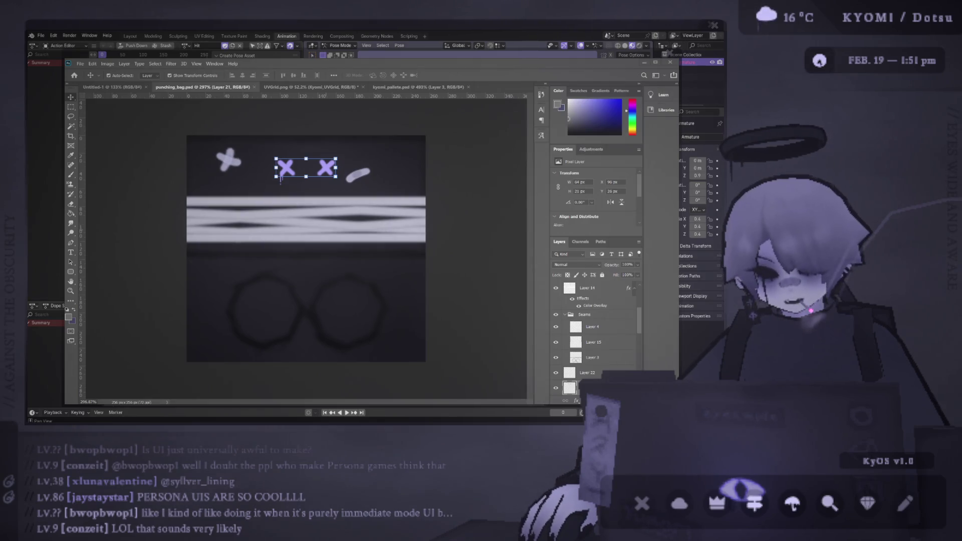
Step: Return from the Photoshop texture to Blender's 3D view of the textured bag
key(alt+Tab)
Step: Inspect the Top and Bottom bones in Edit Mode from the back view, then return to Pose Mode
mouse_move(280, 179)
middle_down()
mouse_move(261, 155)
mouse_move(236, 148)
mouse_move(399, 161)
middle_up()
click(410, 167)
key(Tab)
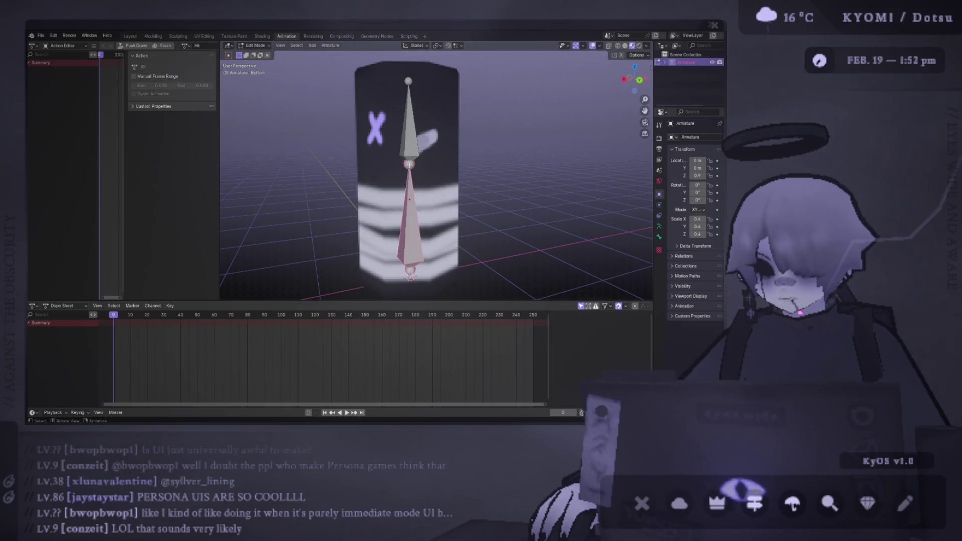
key(ctrl+KP_1)
middle_drag(321, 278, 460, 156)
key(ctrl+Tab)
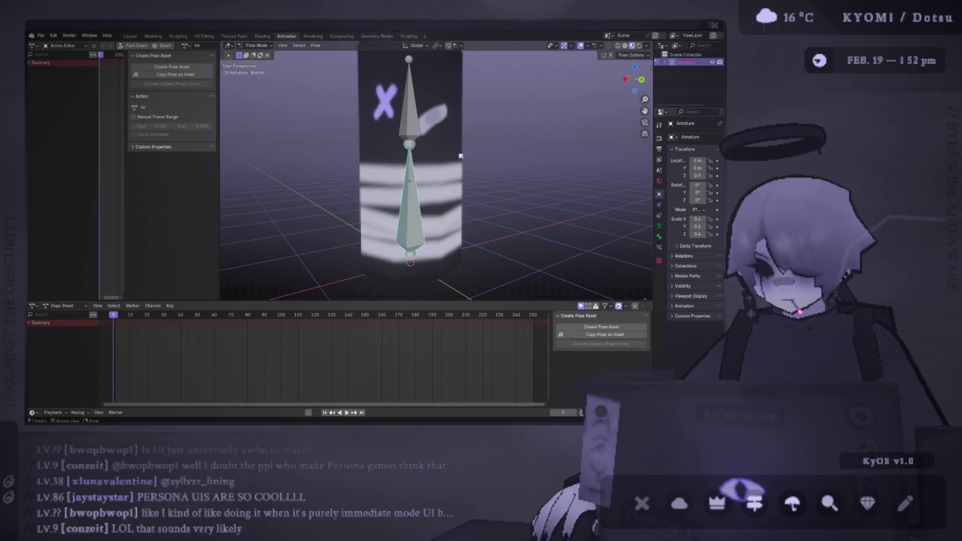
click(460, 156)
scroll(441, 143, down, 3)
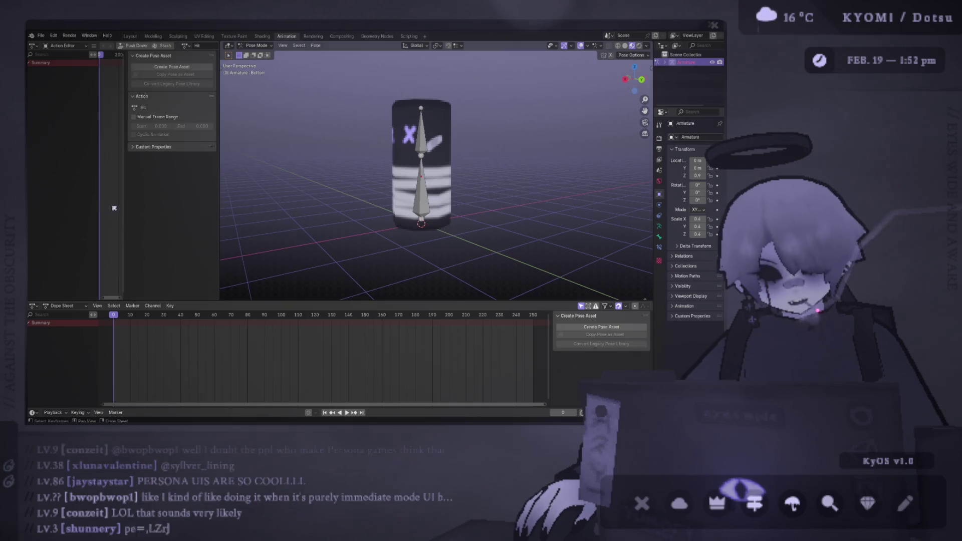
Step: Extend the Action Editor down the left column, select a bone, and scrub to frame 30
mouse_move(128, 201)
mouse_down()
mouse_move(304, 226)
mouse_move(293, 213)
mouse_up()
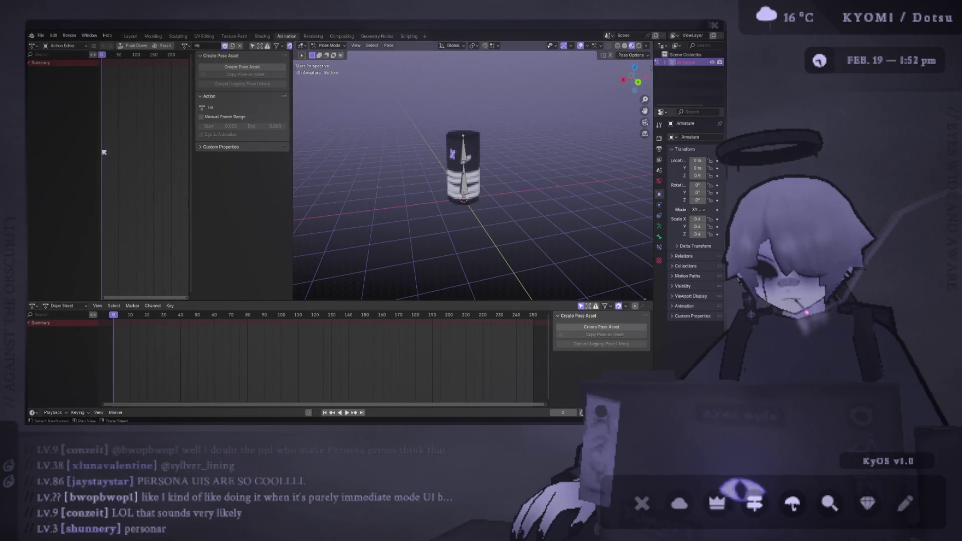
drag(100, 152, 82, 152)
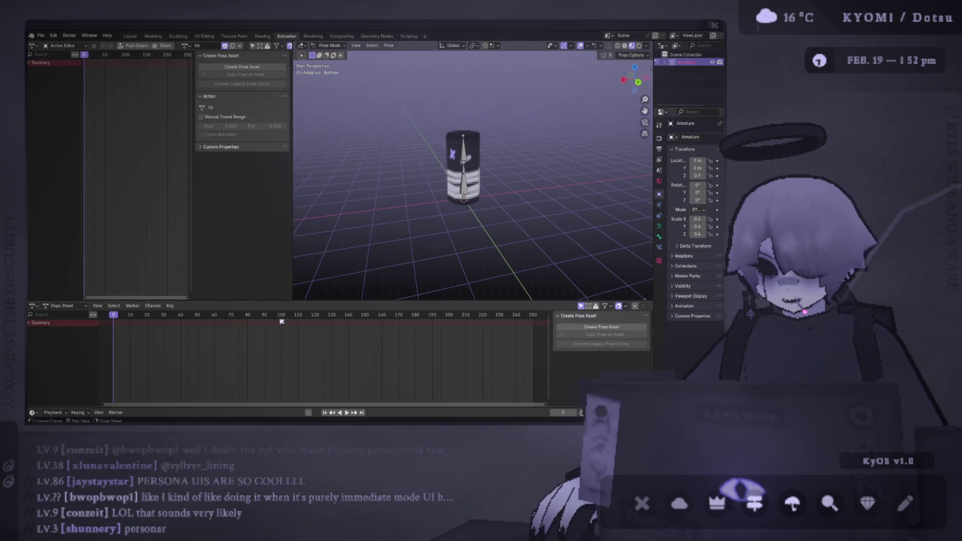
mouse_move(294, 303)
mouse_down()
mouse_move(349, 308)
mouse_move(240, 316)
mouse_move(250, 326)
mouse_up()
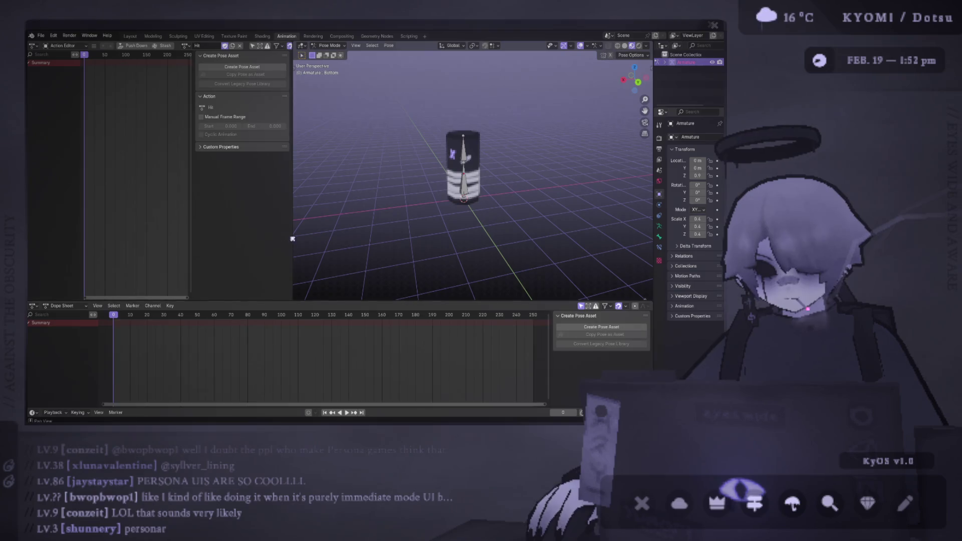
drag(290, 233, 217, 228)
mouse_move(360, 201)
middle_down()
mouse_move(417, 151)
mouse_move(481, 155)
middle_up()
click(416, 149)
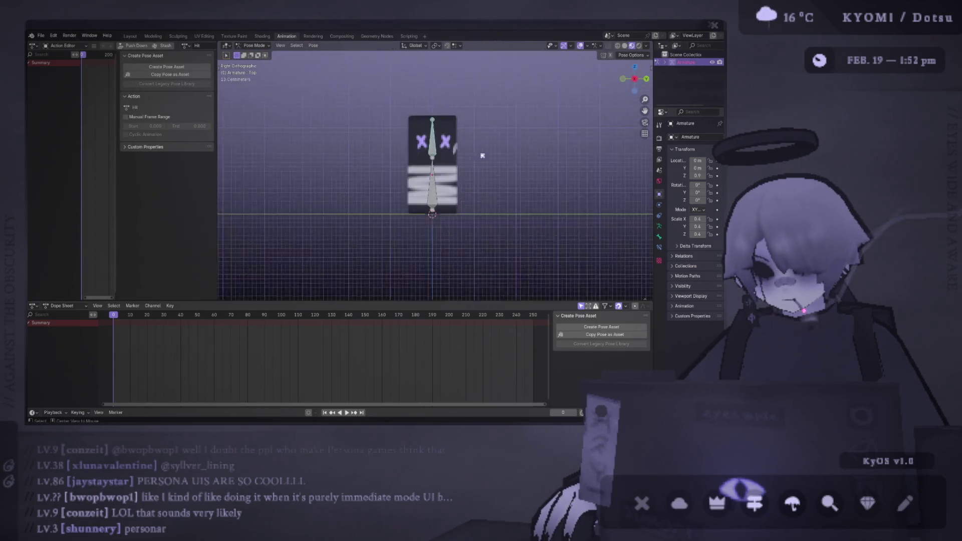
scroll(363, 145, up, 3)
scroll(366, 100, up, 1)
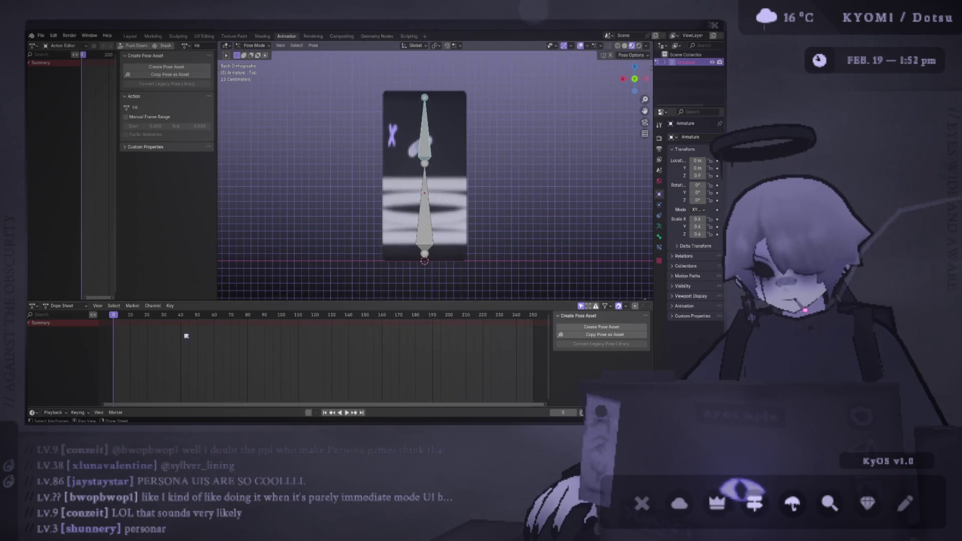
drag(135, 317, 164, 318)
Step: Insert keyframes for both bones in the upright pose at frame 0
key(r)
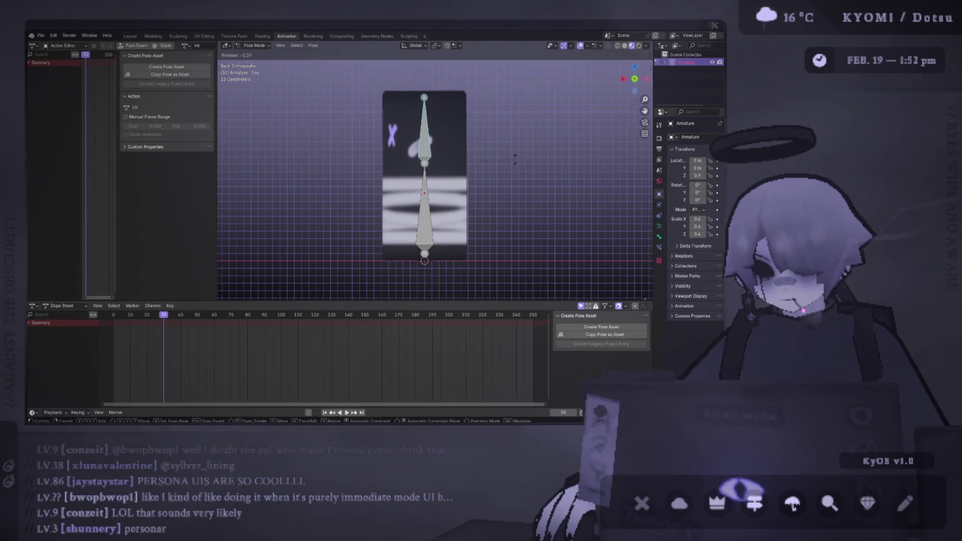
click(506, 126)
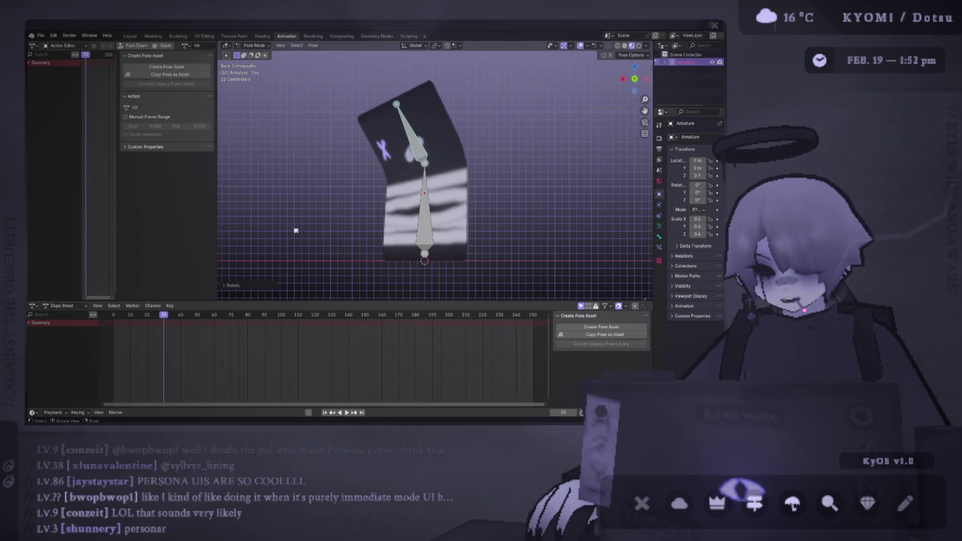
key(ctrl+z)
key(shift+Left)
right_click(431, 163)
click(432, 162)
Step: At frame 10, rotate the bones and Top bone to bend the bag sideways
mouse_move(126, 318)
mouse_down()
mouse_move(147, 318)
mouse_move(130, 318)
mouse_up()
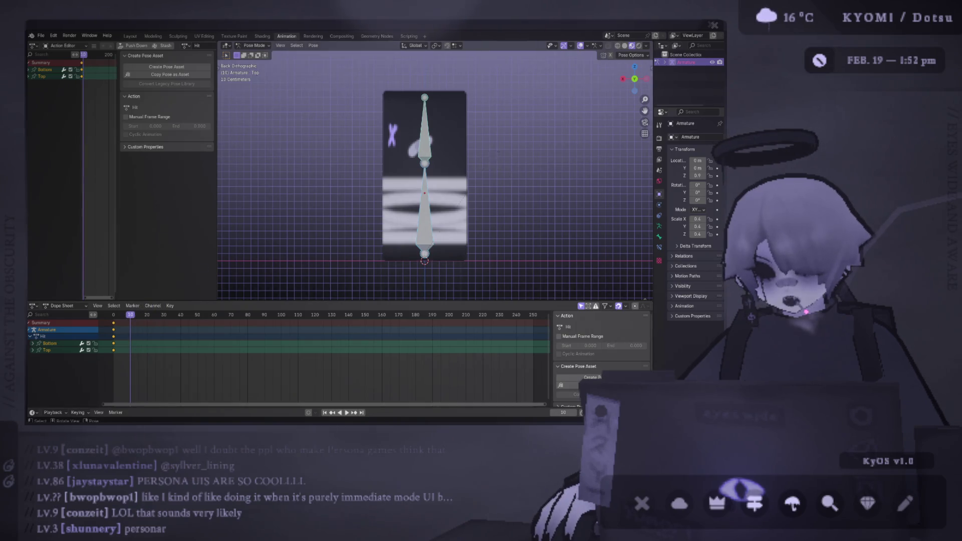
key(r)
click(472, 154)
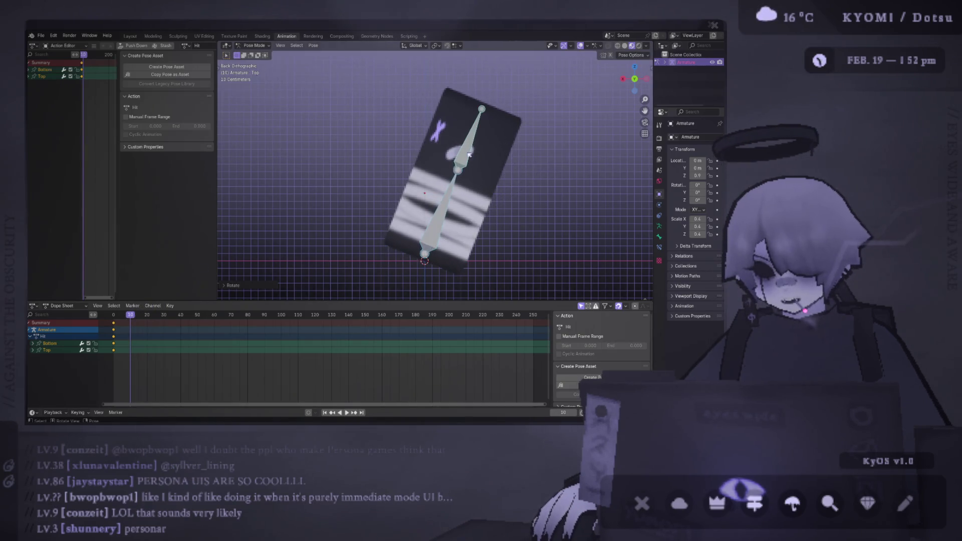
click(469, 154)
key(r)
click(457, 151)
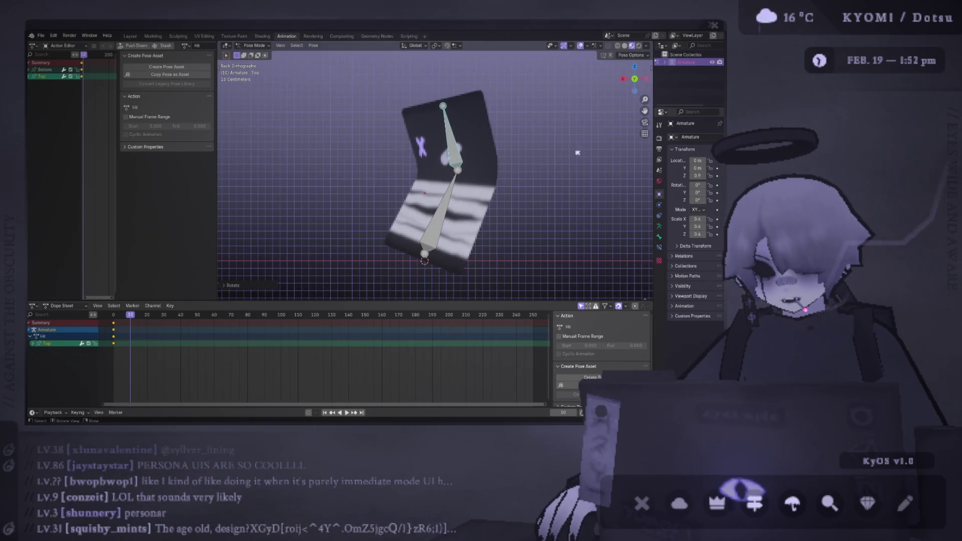
key(bracketleft)
key(r)
click(520, 158)
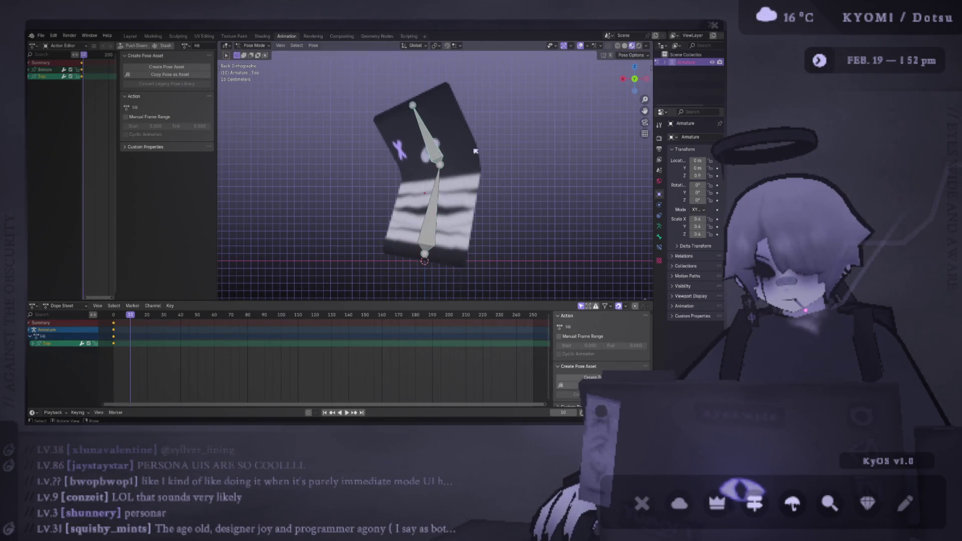
key(ctrl+z)
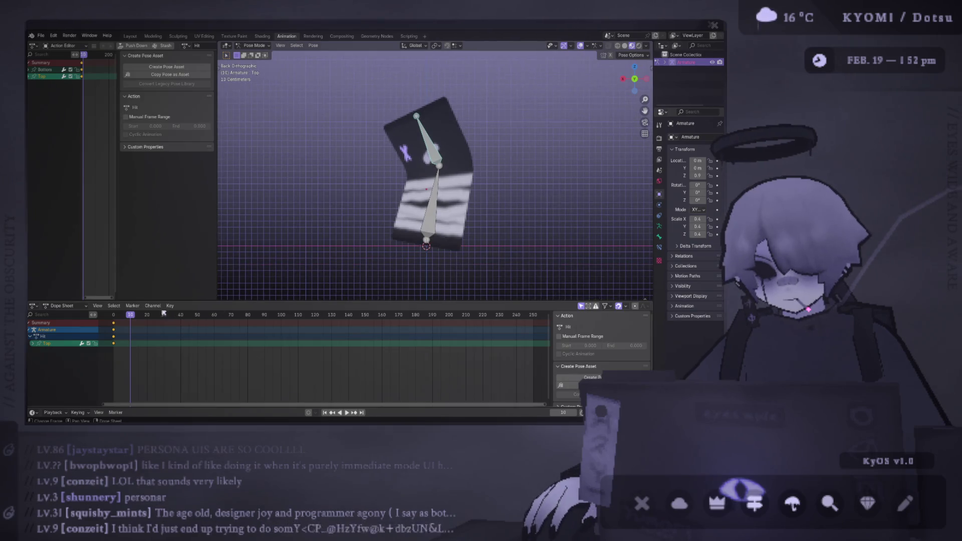
Step: Select both bones and insert keyframes for the bent pose at frame 10
right_click(416, 170)
key(Escape)
key(a)
right_click(382, 155)
click(382, 154)
Step: At frame 20, clear the bones' rotation, key the upright pose, and save
mouse_move(386, 160)
middle_down()
mouse_move(441, 170)
mouse_move(426, 172)
middle_up()
drag(142, 315, 146, 315)
key(alt+r)
key(i)
scroll(446, 174, down, 3)
key(ctrl+s)
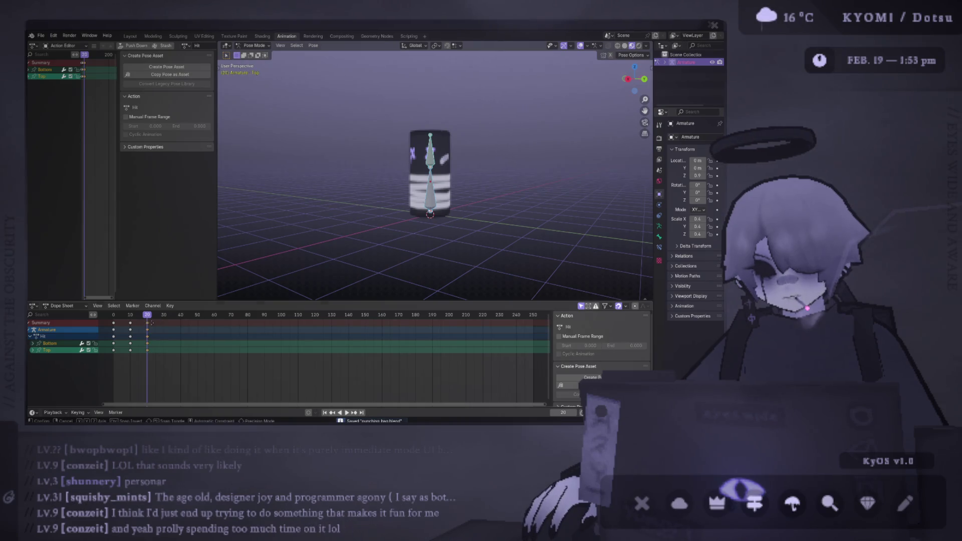
Step: Move the frame-10 keyframes to frame 3 and pull the frame-30 keyframes earlier
key(g)
click(165, 324)
key(space)
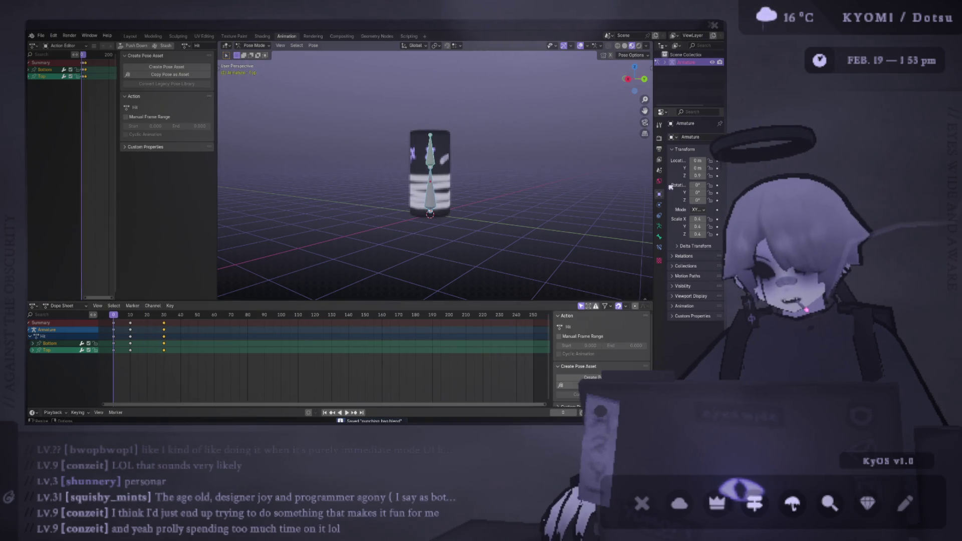
key(space)
click(128, 323)
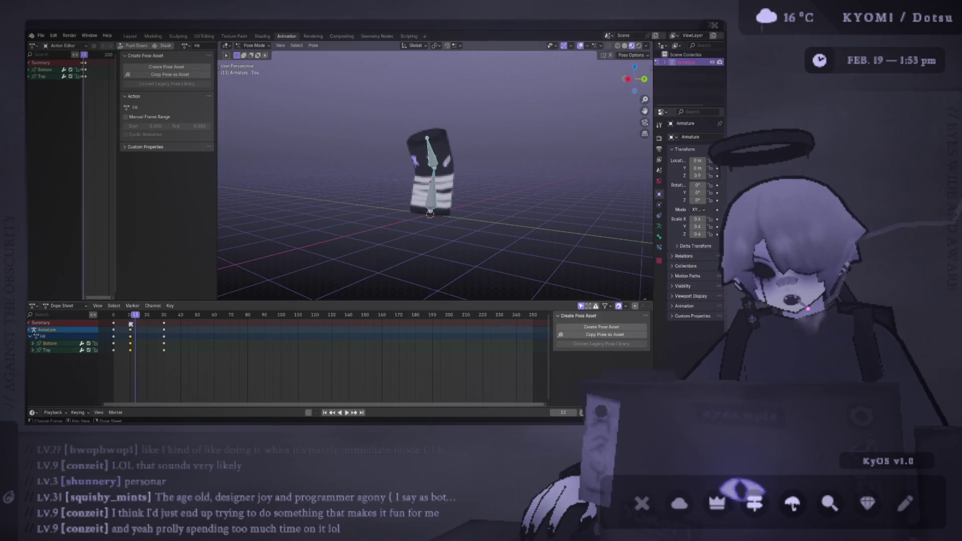
key(g)
click(115, 322)
click(163, 323)
key(g)
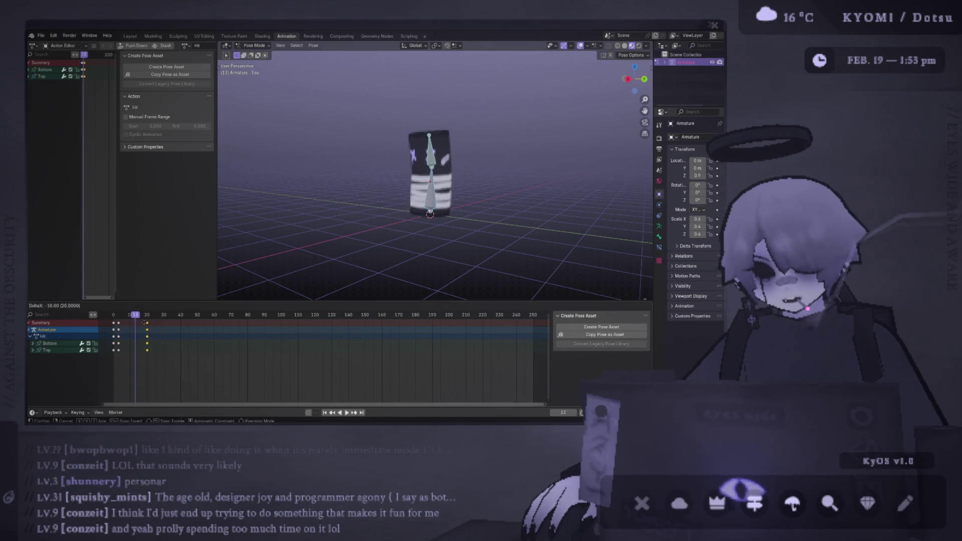
click(130, 324)
key(space)
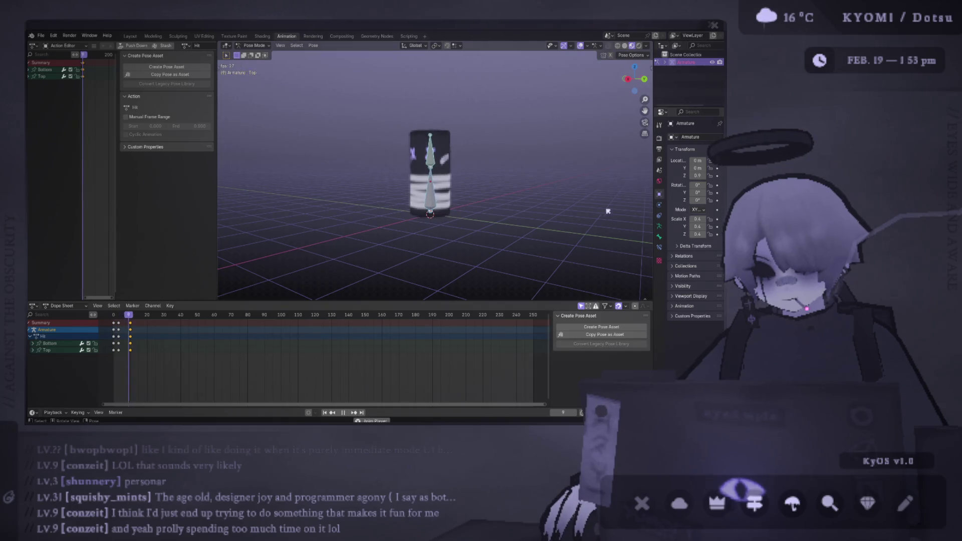
Step: Review the Hit playback with overlays hidden, then stop at frame 3
click(579, 46)
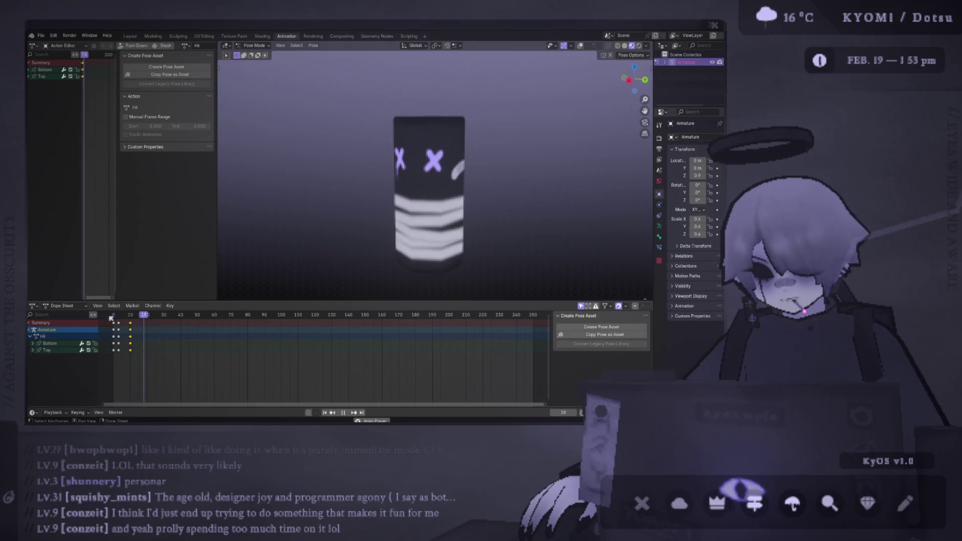
key(space)
key(g)
click(579, 46)
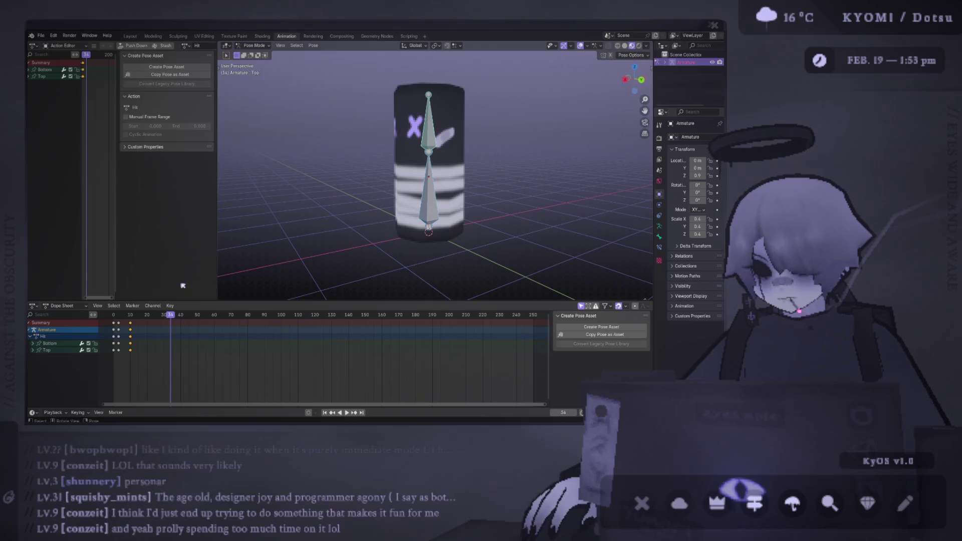
click(116, 320)
key(space)
key(Escape)
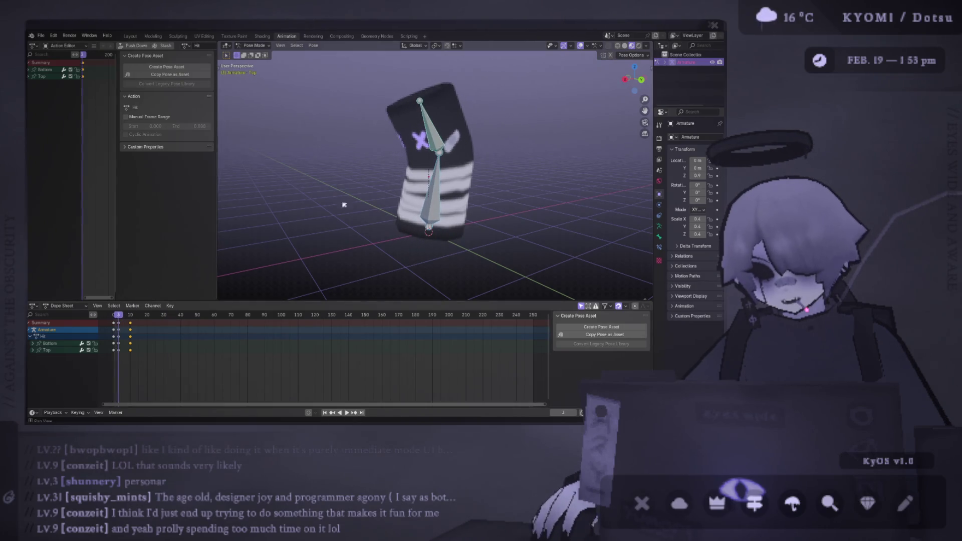
Step: Adjust the bent bone in Back Orthographic view and save punching bag.blend
key(KP_3)
key(ctrl+KP_1)
key(g)
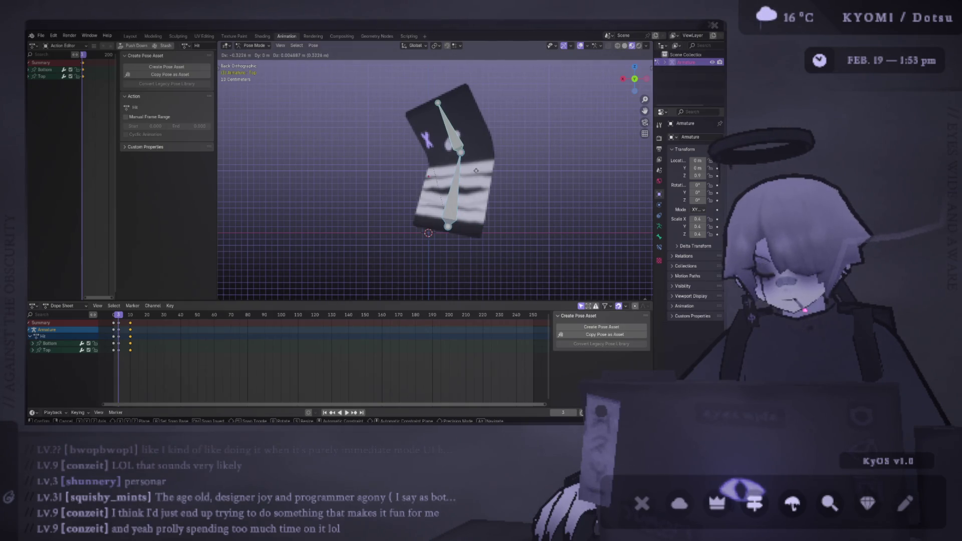
click(475, 170)
key(ctrl+s)
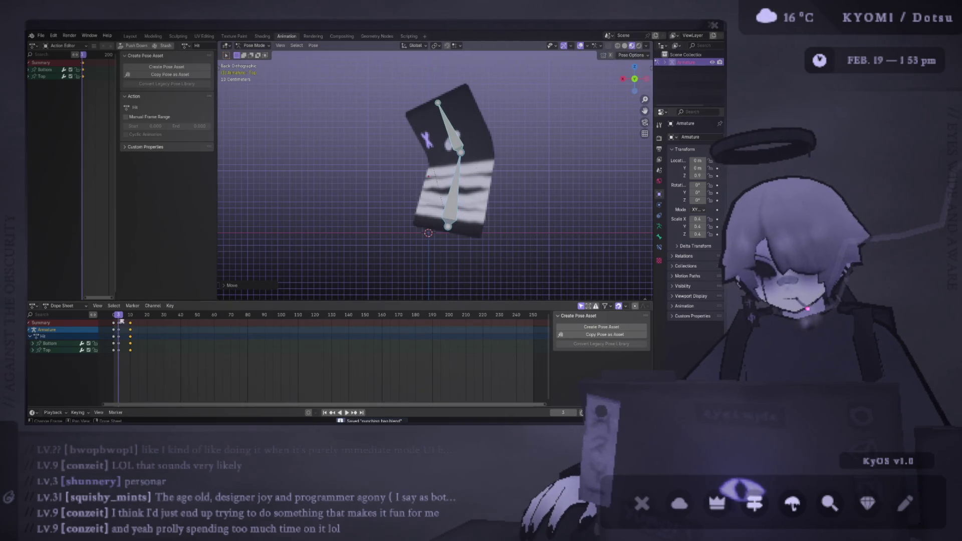
Step: Shift the selected keyframes one frame earlier and replay to check the timing
key(space)
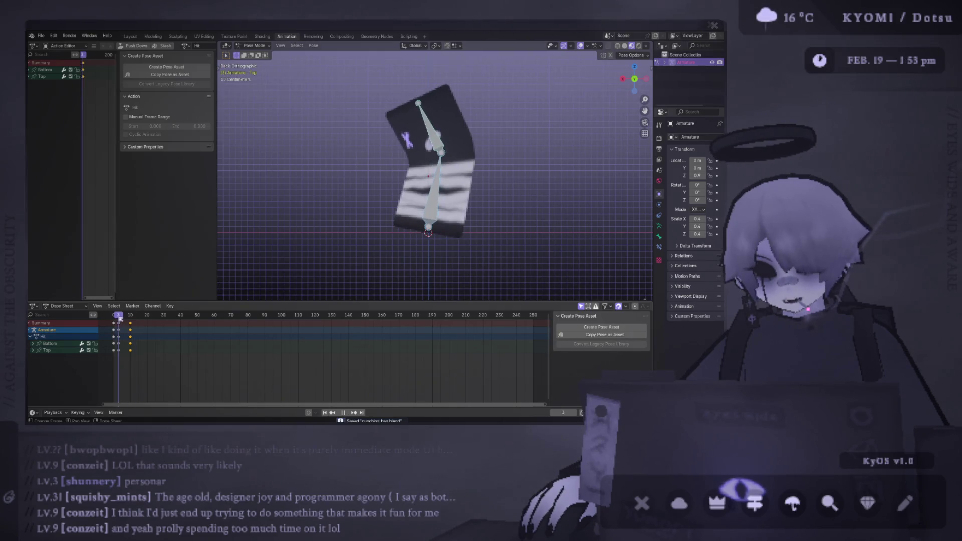
key(space)
right_click(531, 211)
key(Escape)
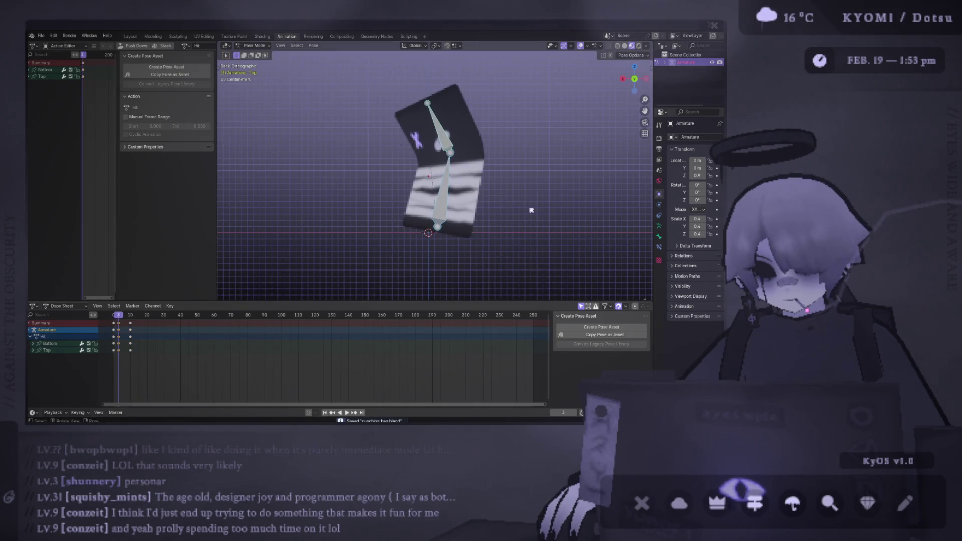
key(g)
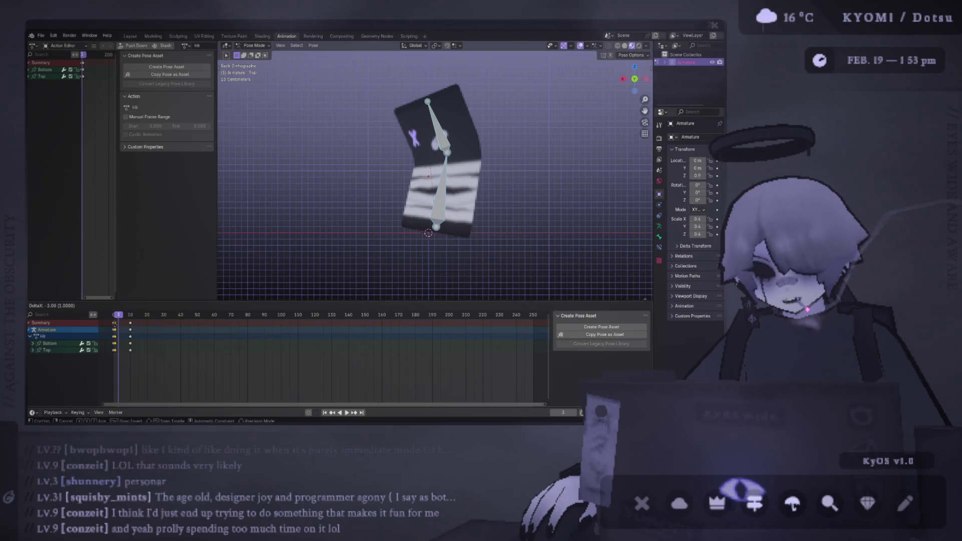
key(Return)
key(space)
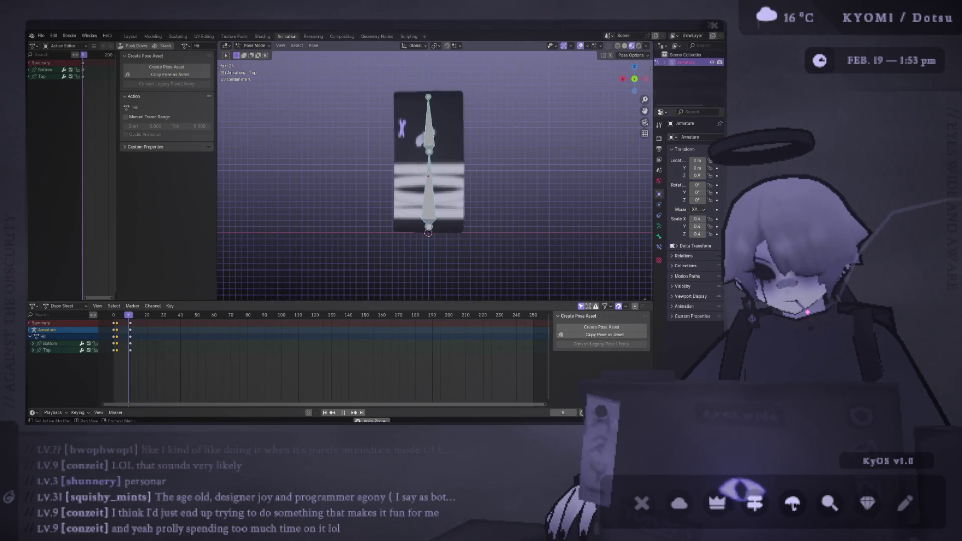
key(space)
Step: Move the keyframes two frames later, save punching bag.blend, and replay in perspective view
key(g)
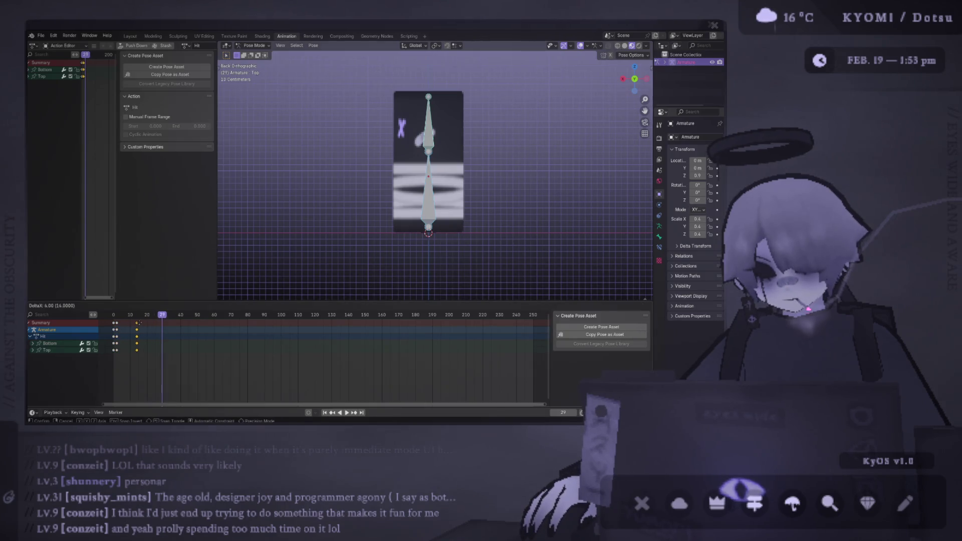
key(Return)
key(space)
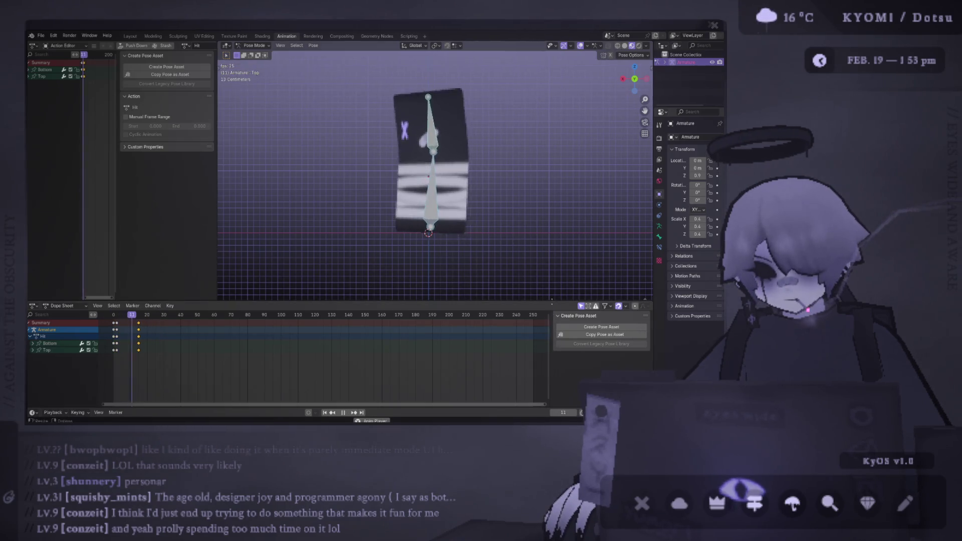
key(space)
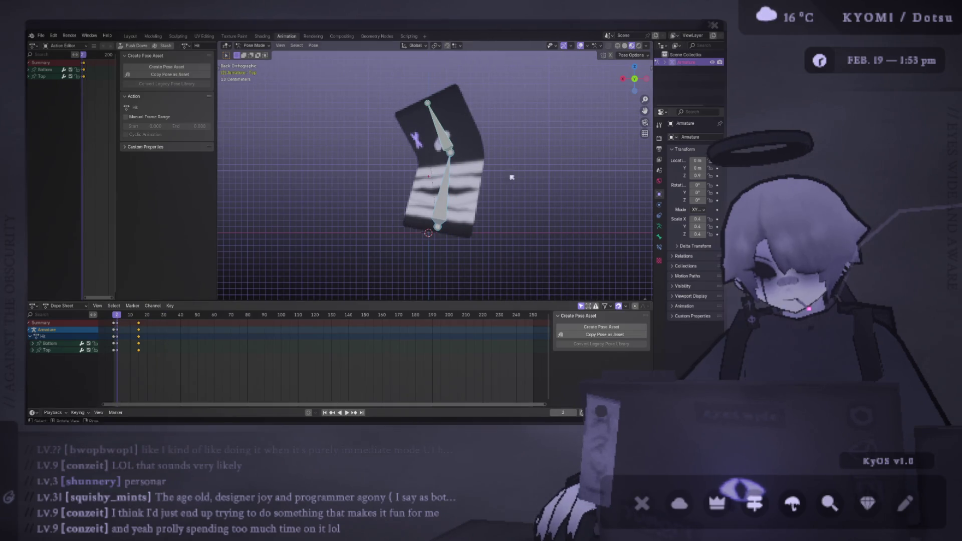
key(shift+Left)
key(ctrl+s)
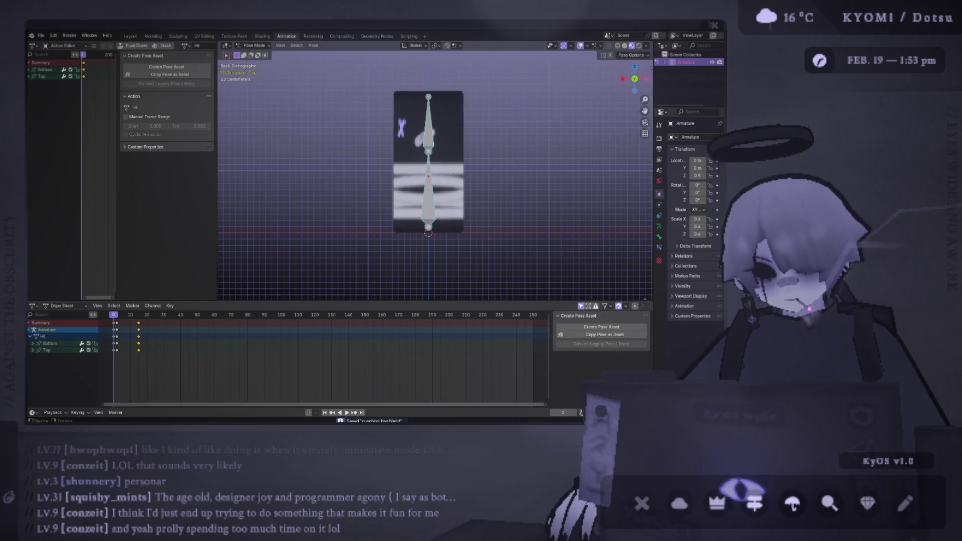
key(KP_0)
key(space)
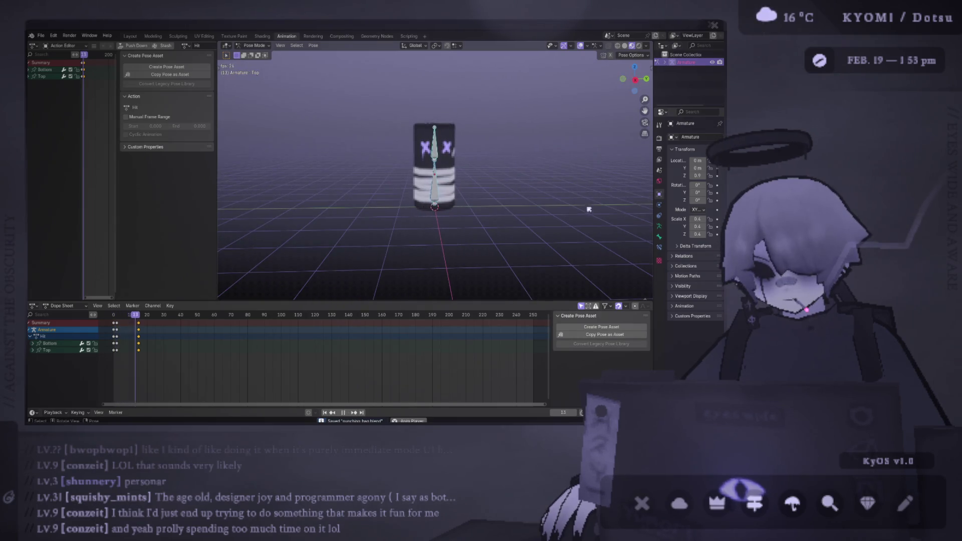
click(580, 45)
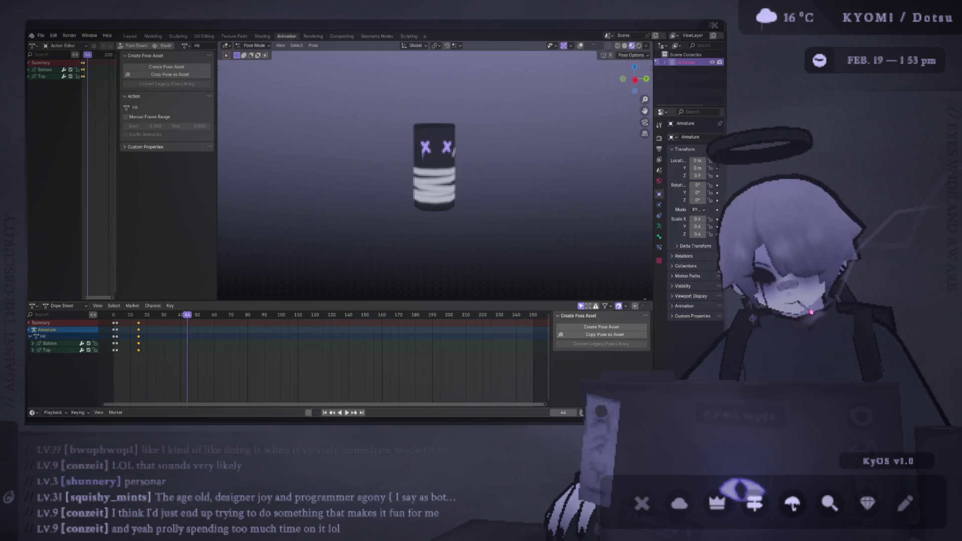
key(space)
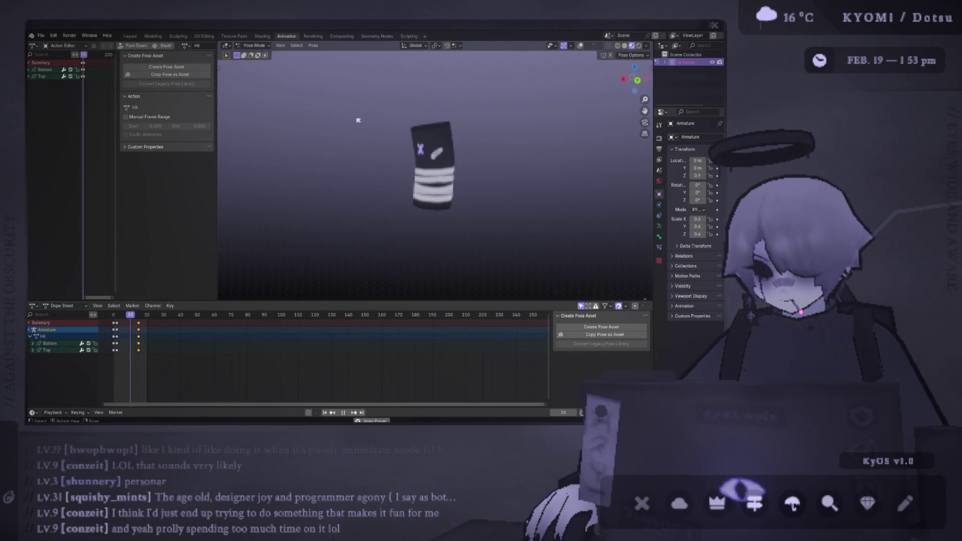
mouse_move(359, 121)
middle_down()
mouse_move(365, 141)
mouse_move(402, 159)
middle_up()
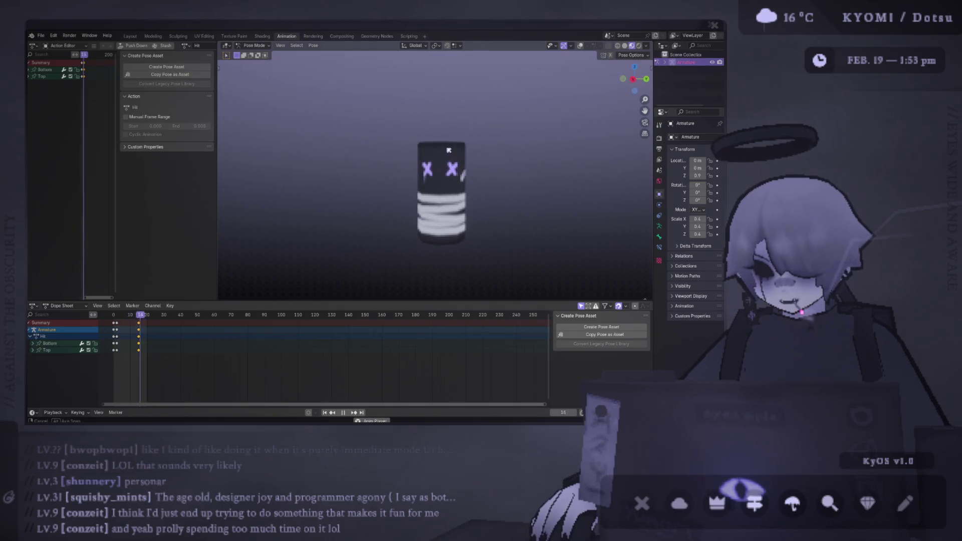
mouse_move(335, 163)
middle_down()
mouse_move(415, 158)
mouse_move(405, 157)
middle_up()
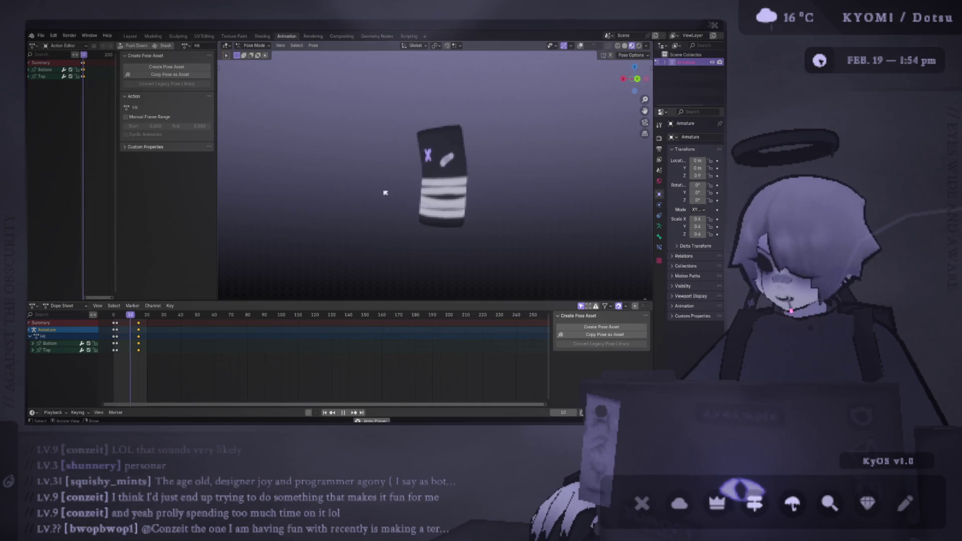
mouse_move(384, 217)
middle_down()
mouse_move(547, 200)
mouse_move(506, 201)
middle_up()
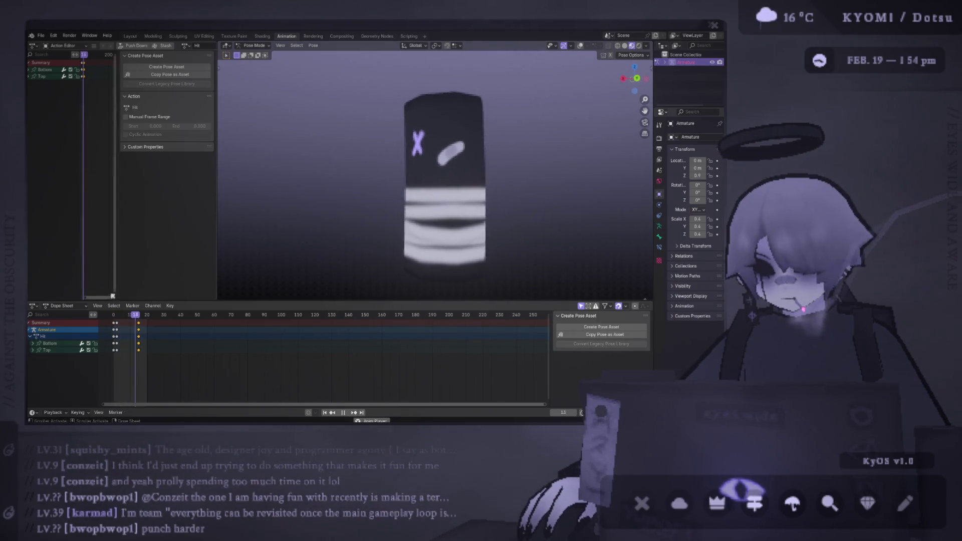
key(space)
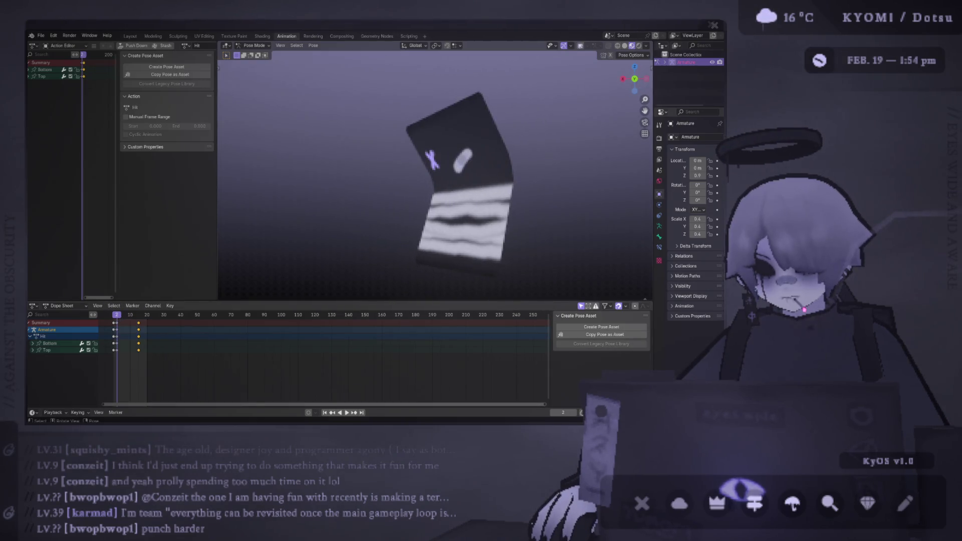
key(ctrl+KP_1)
key(g)
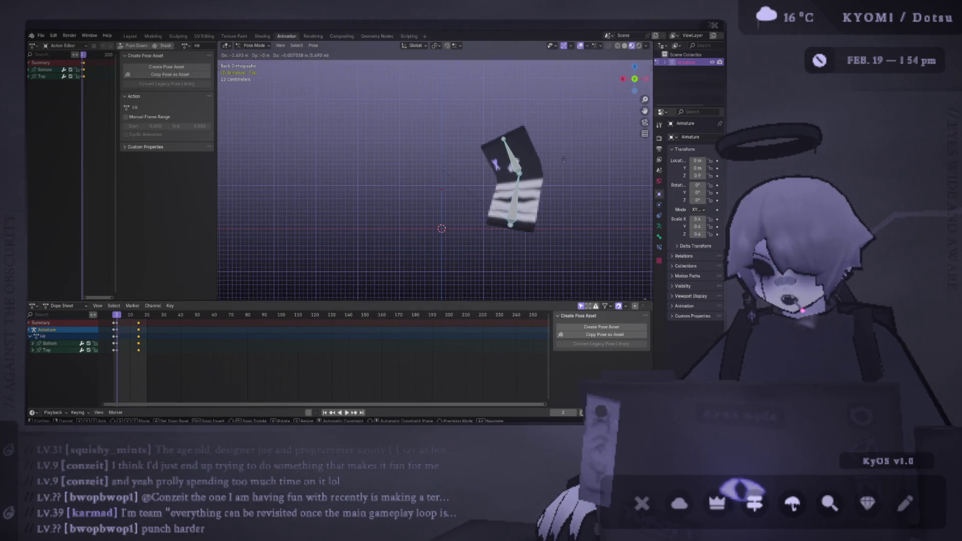
click(558, 138)
right_click(539, 158)
key(Escape)
middle_drag(431, 165, 424, 147)
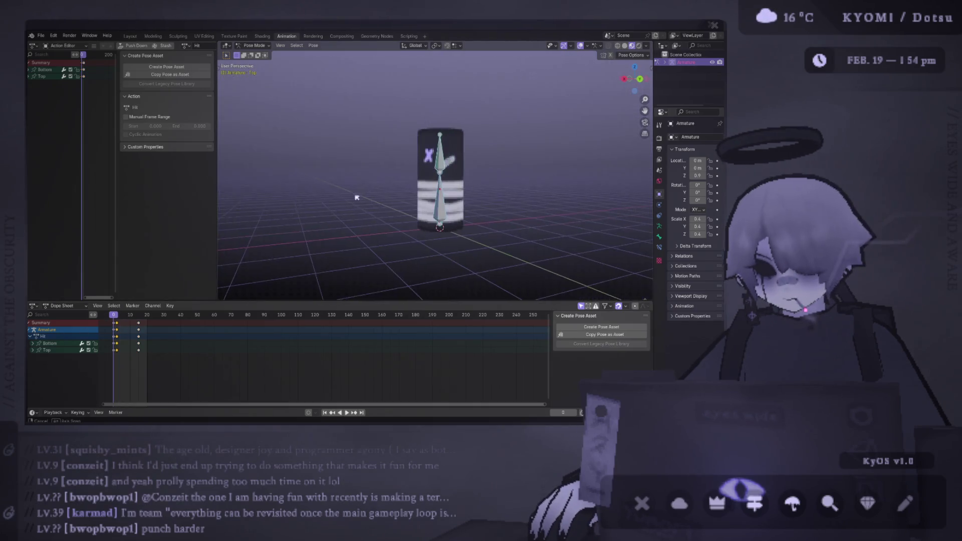
key(space)
click(580, 46)
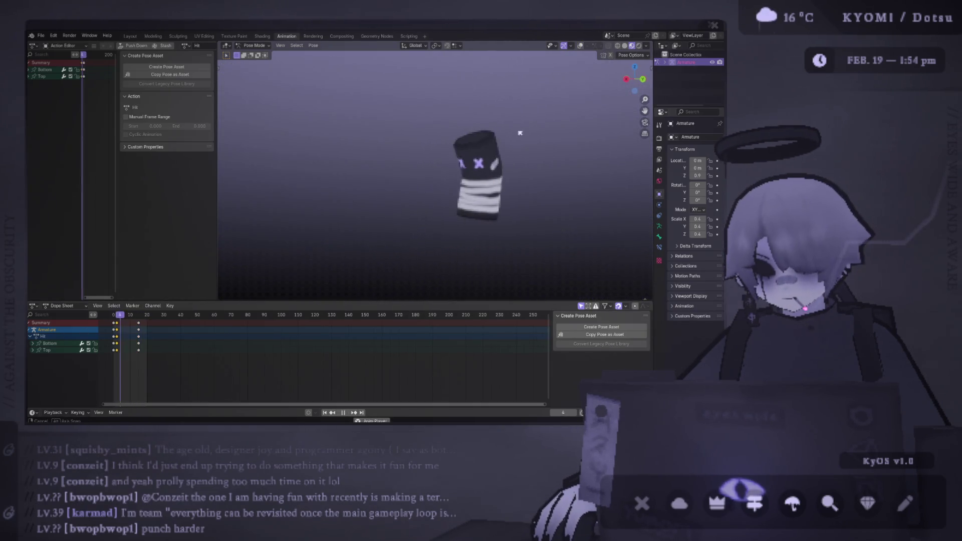
middle_drag(475, 134, 244, 140)
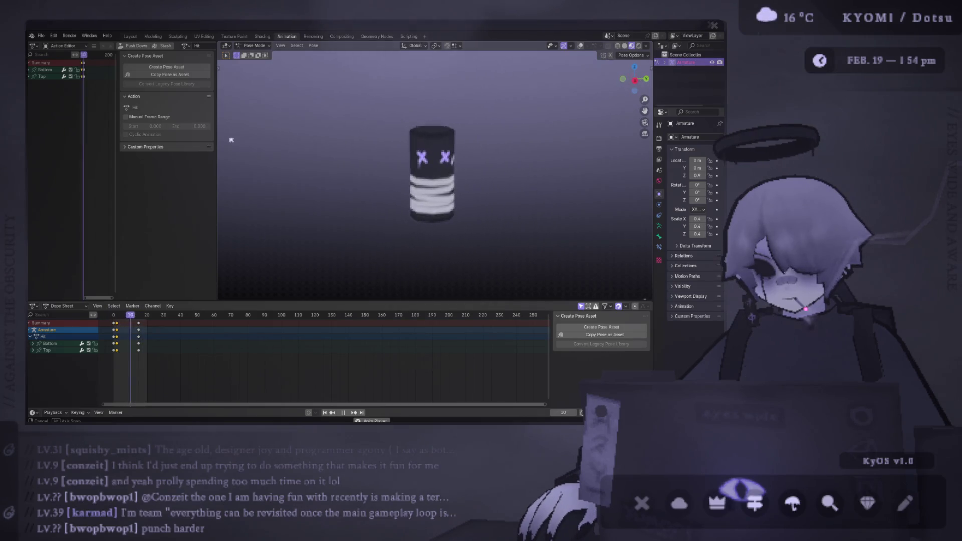
middle_drag(576, 136, 625, 134)
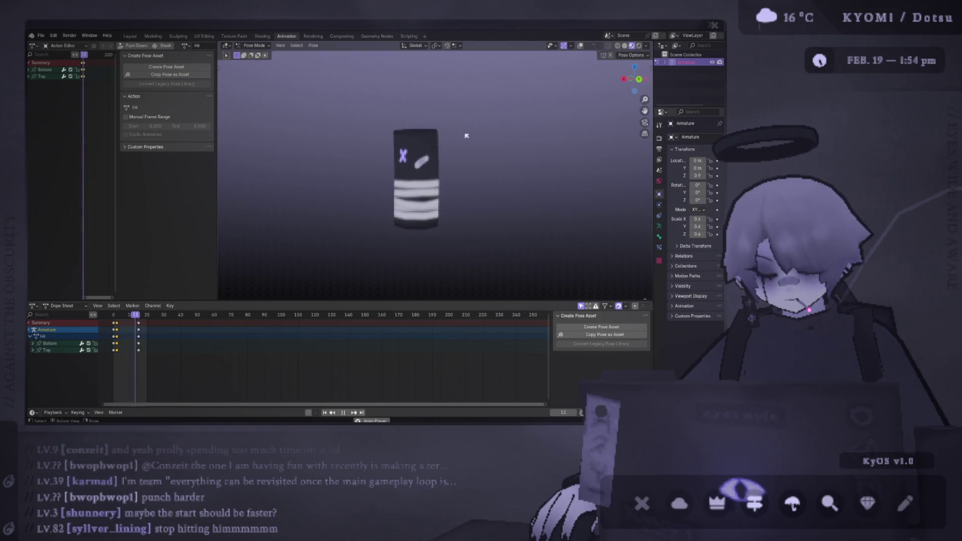
key(space)
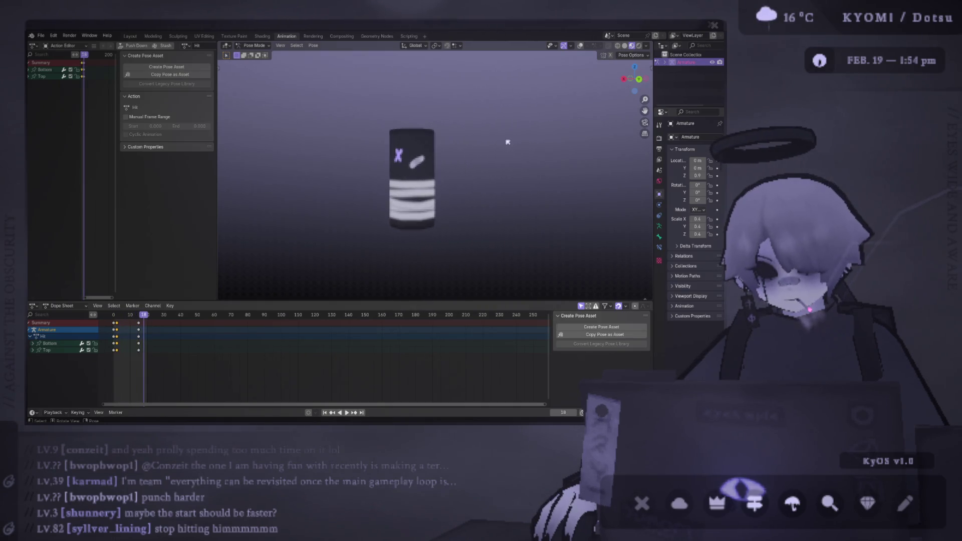
click(115, 315)
key(space)
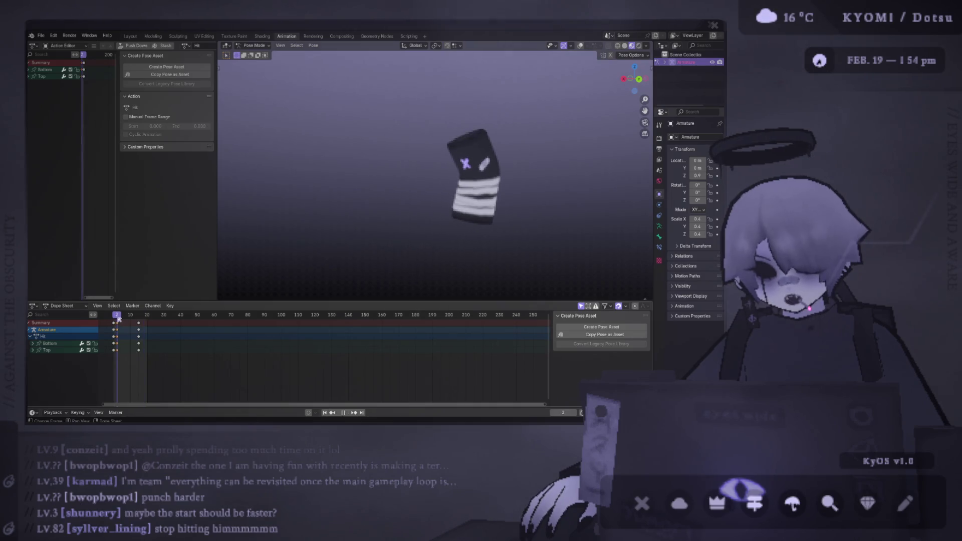
Step: Zoom the timeline and move the frame-2 keys to frame 1, then replay
key(space)
key(a)
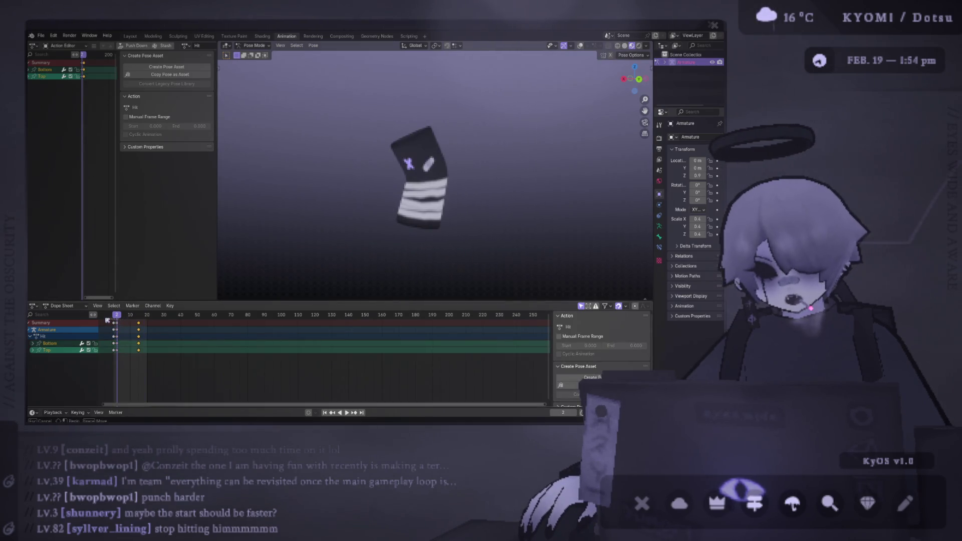
click(113, 316)
scroll(301, 280, up, 5)
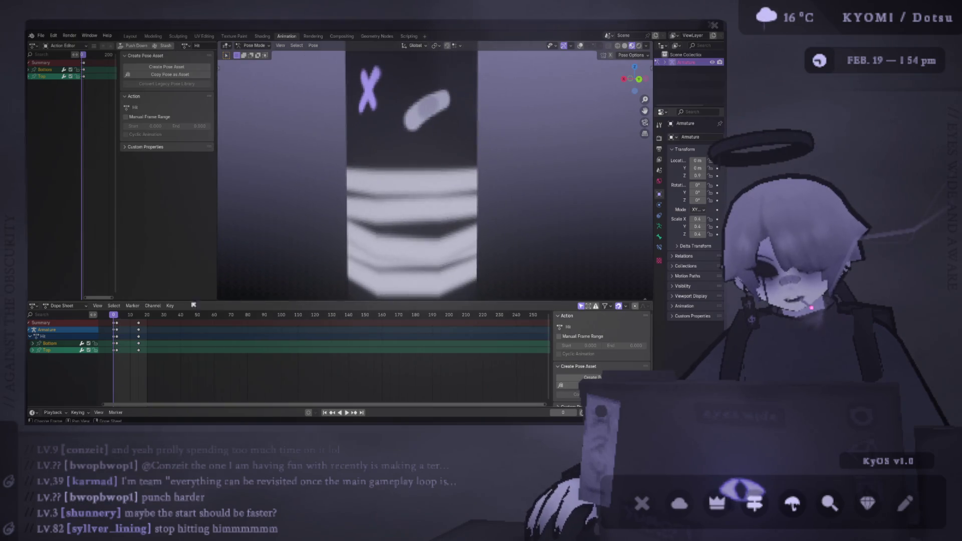
mouse_move(125, 336)
ctrl+middle_down()
mouse_move(186, 360)
mouse_move(178, 347)
ctrl+middle_up()
drag(185, 325, 179, 324)
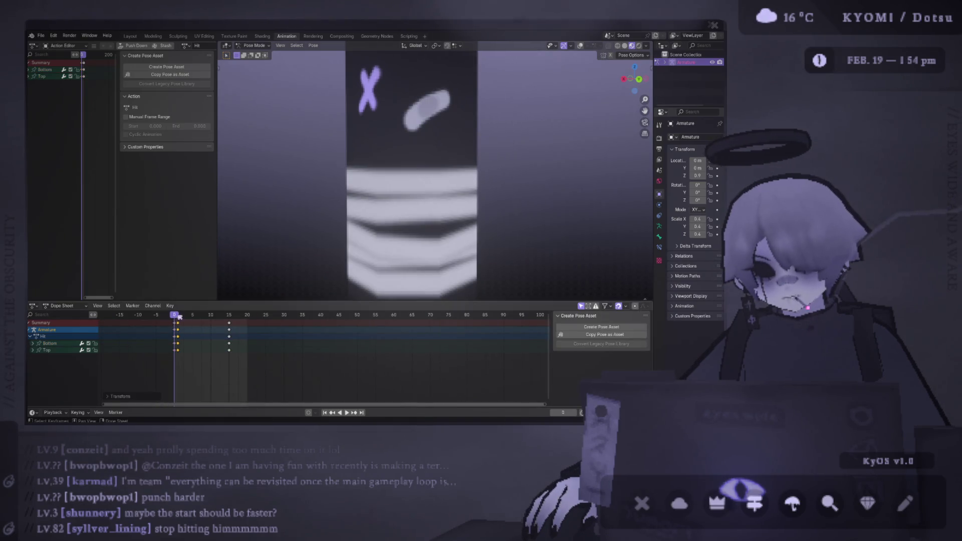
scroll(327, 215, down, 5)
key(space)
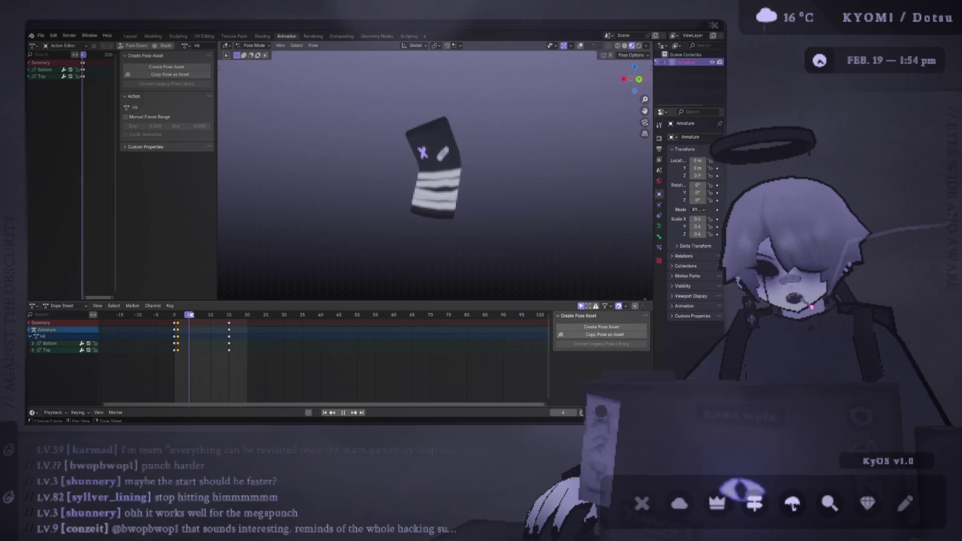
Step: Insert keyframes for both bones at frame 4 and play the Hit animation back
right_click(267, 227)
right_click(253, 221)
click(250, 218)
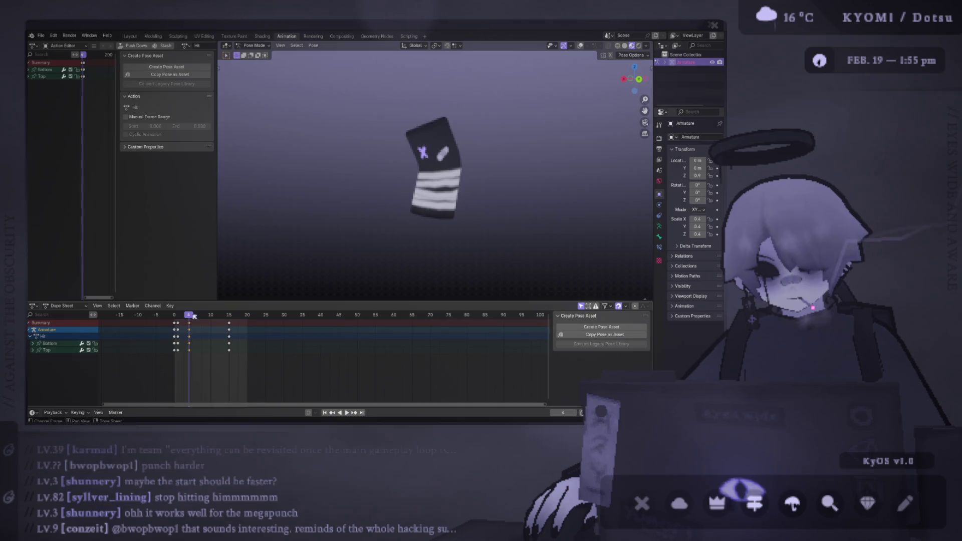
key(space)
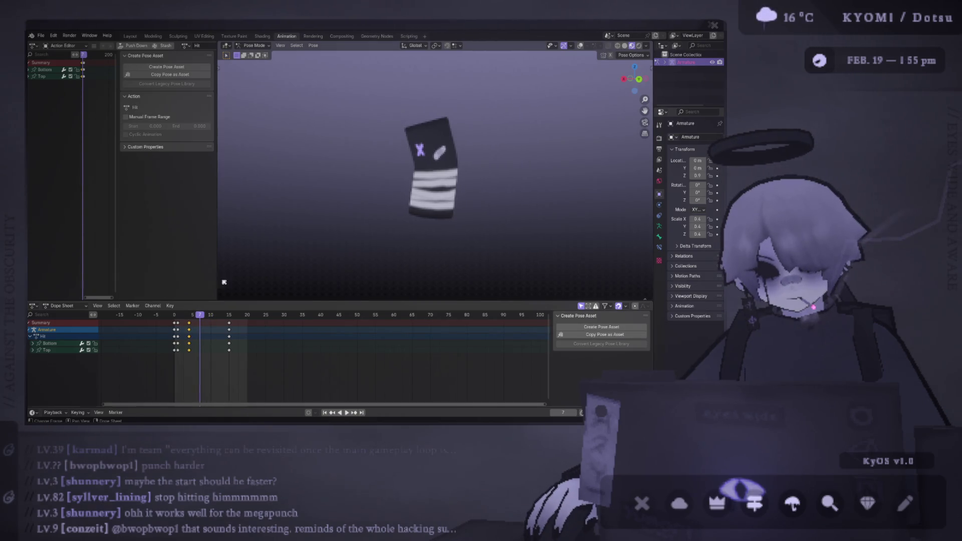
click(580, 46)
Step: Bend the Top bone sideways in Back view and keyframe that pose at frame 7
click(430, 145)
key(ctrl+KP_1)
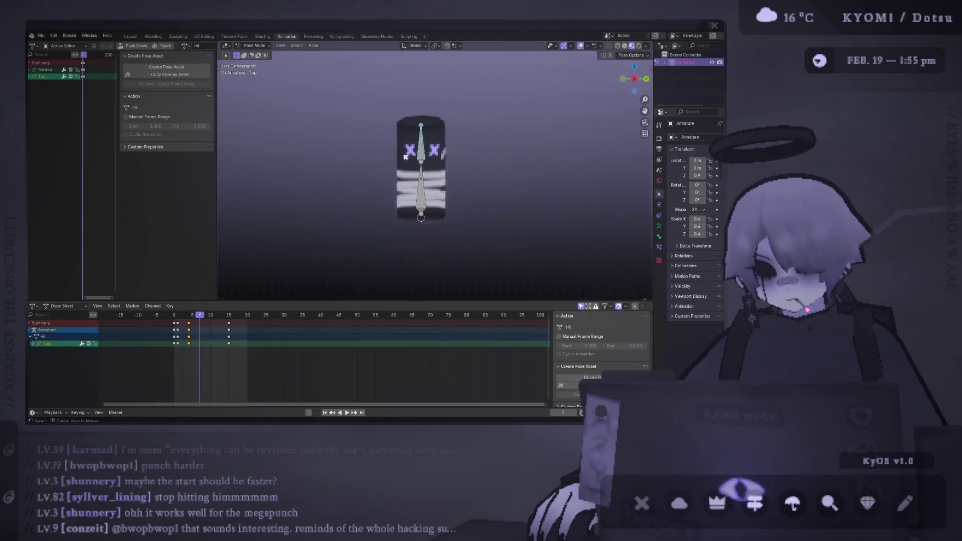
scroll(434, 200, up, 5)
key(r)
click(529, 228)
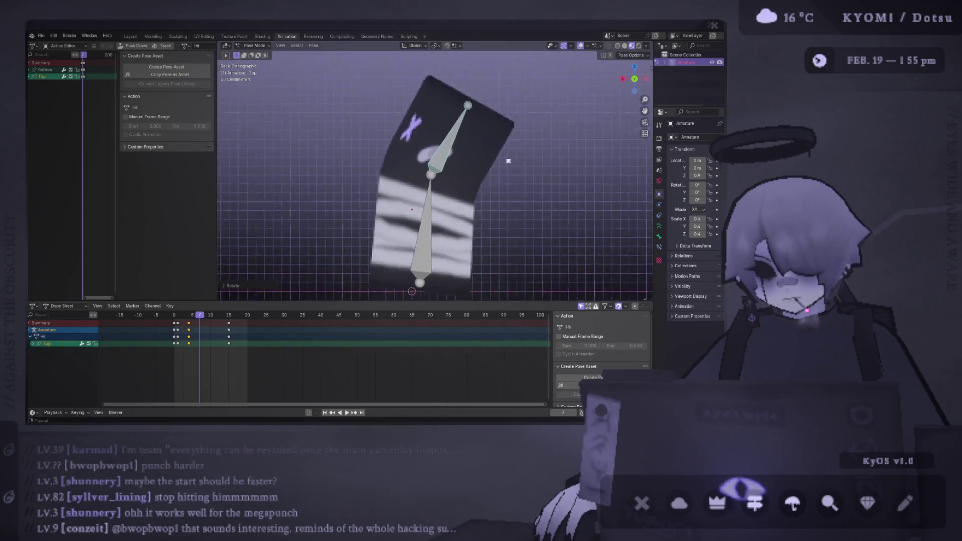
shift+middle_drag(528, 228, 520, 149)
key(i)
click(300, 170)
Step: Try shifting the new key one frame earlier, undo it, and preview the animation
key(g)
click(196, 324)
key(space)
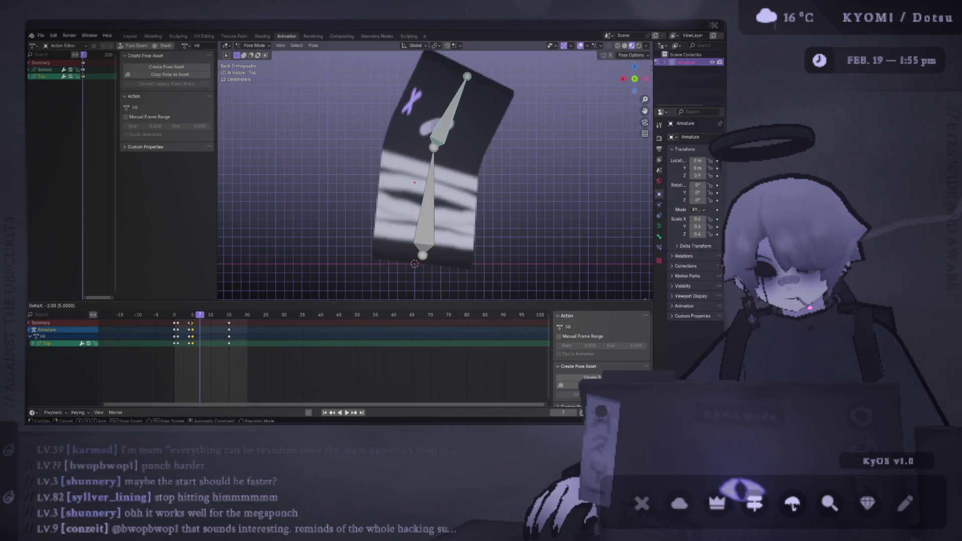
key(ctrl+z)
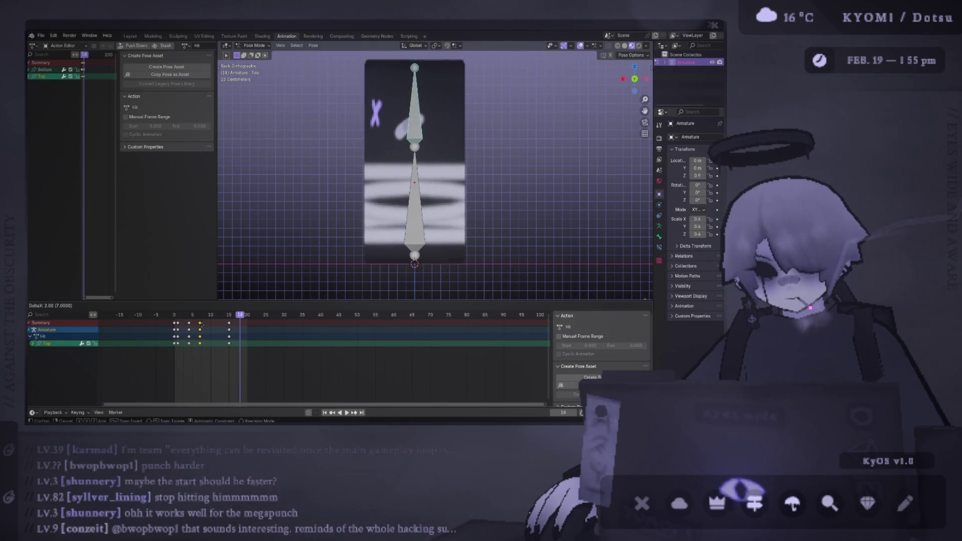
key(space)
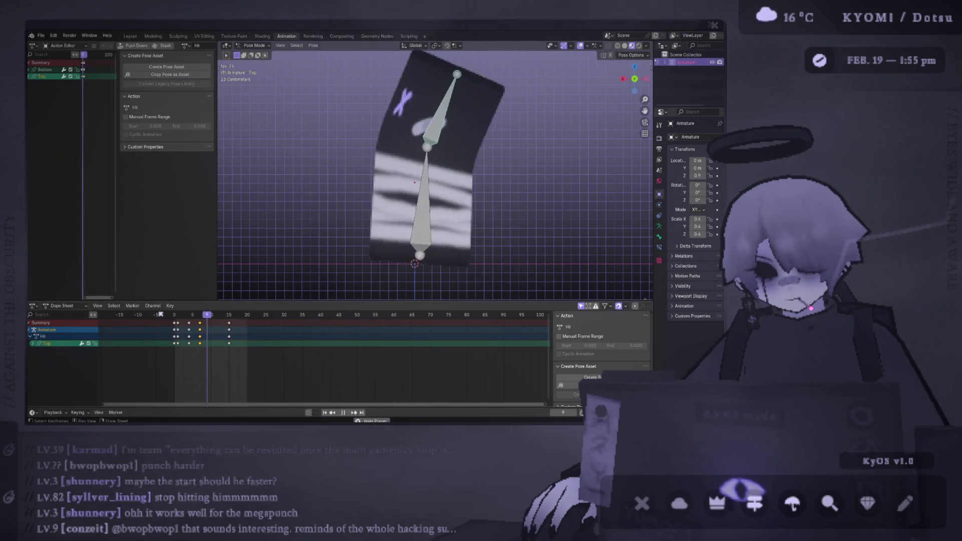
key(space)
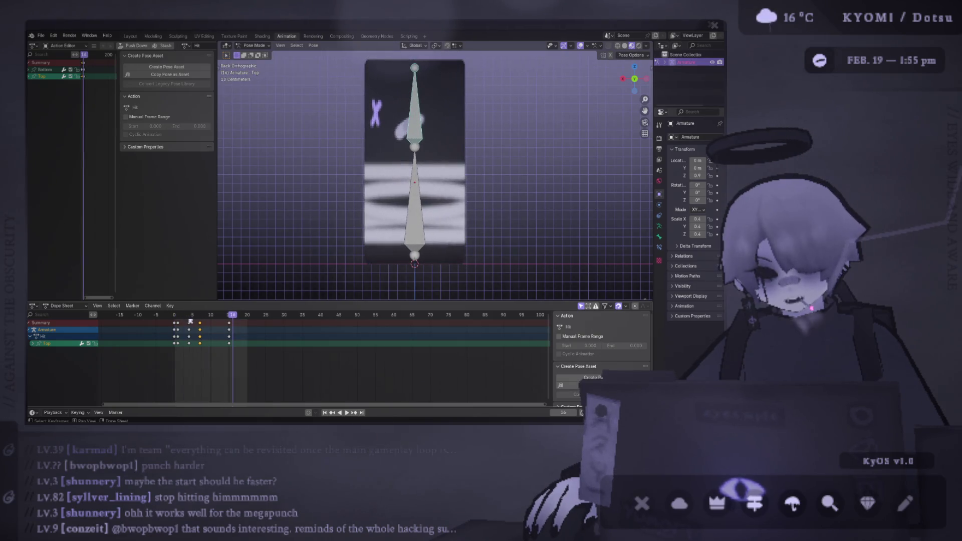
Step: Retime the frame-4 keys for both bones back to frame 4, then replay with bones hidden
click(189, 336)
key(g)
click(190, 340)
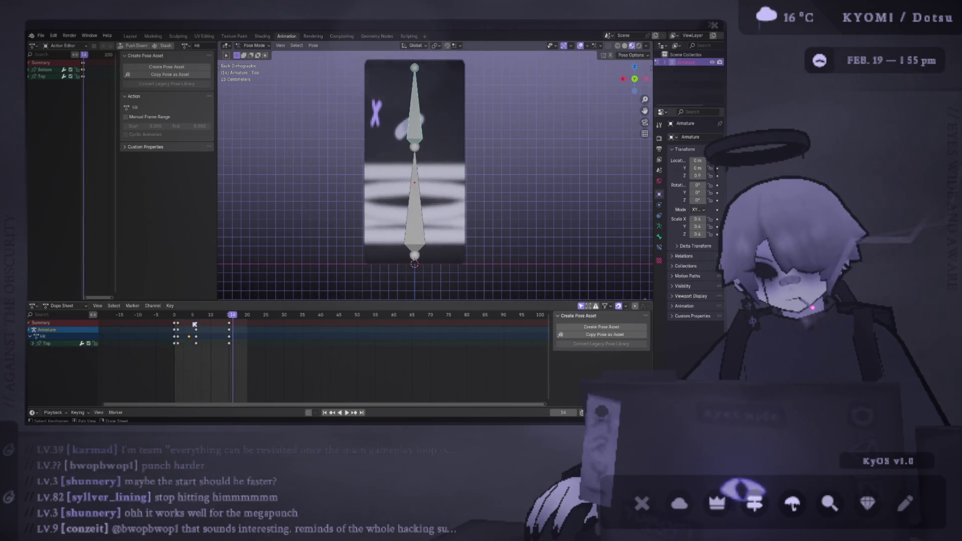
click(189, 315)
key(a)
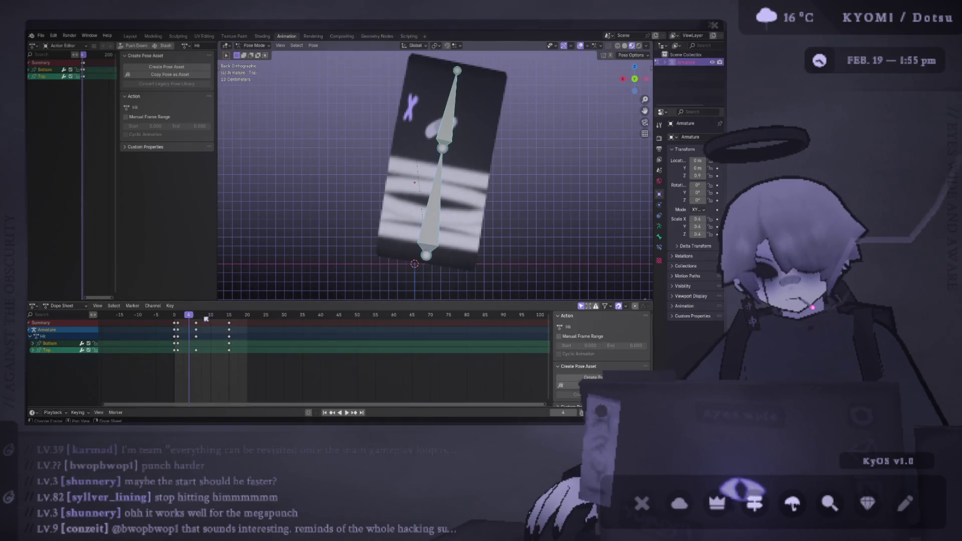
drag(196, 323, 189, 323)
key(shift+Left)
key(space)
drag(635, 79, 581, 47)
click(580, 46)
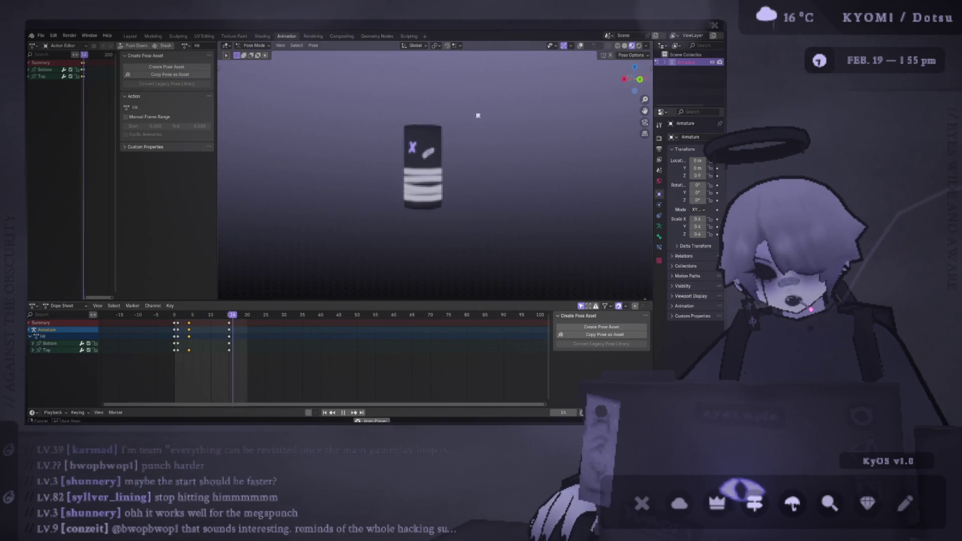
Step: Move the Hit action's yellow keys to frame 5, preview the swing, then switch to Photoshop
mouse_move(471, 114)
middle_down()
mouse_move(558, 142)
mouse_move(586, 125)
mouse_move(614, 131)
middle_up()
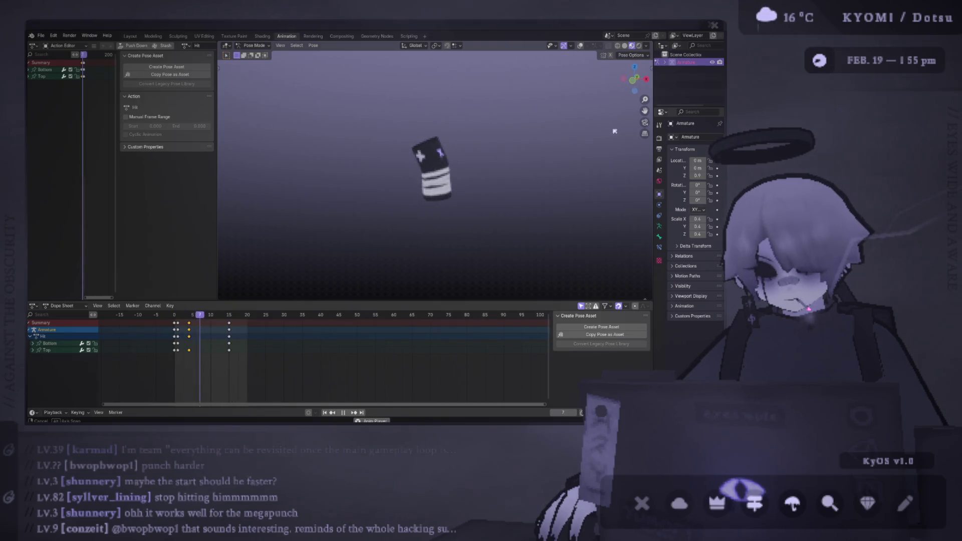
key(space)
drag(186, 320, 190, 319)
key(space)
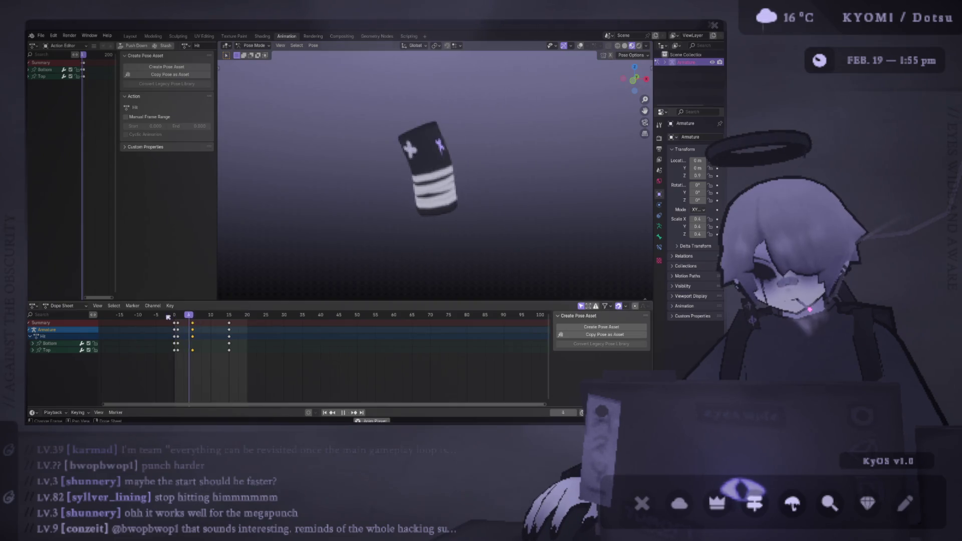
middle_drag(560, 125, 408, 126)
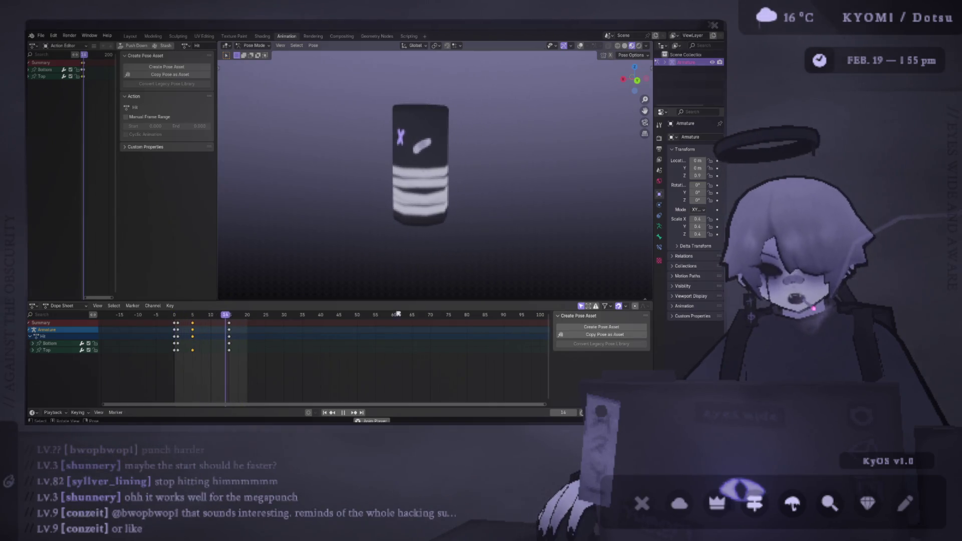
key(alt+Tab)
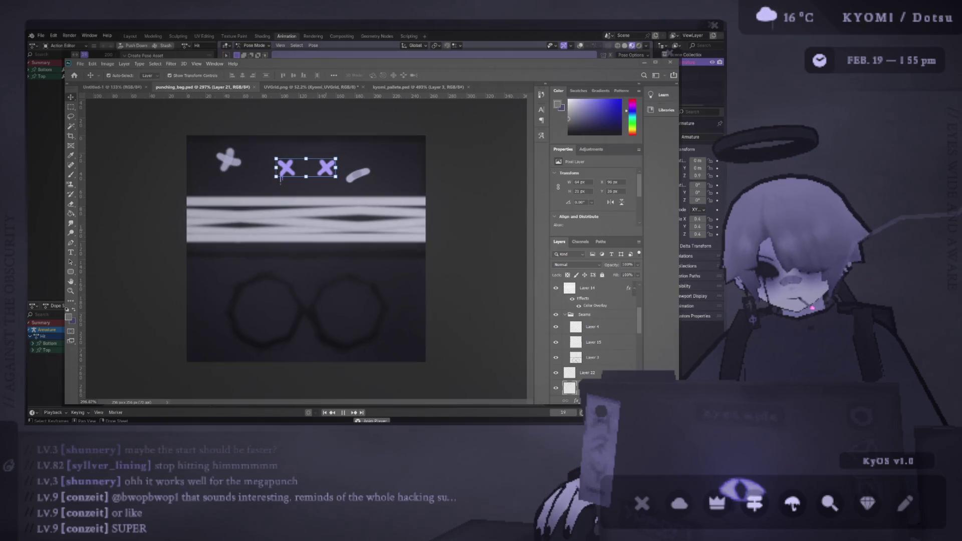
Step: Watch the Hit loop in Blender, then bring the punching_bag.psd texture forward again
key(alt+Tab)
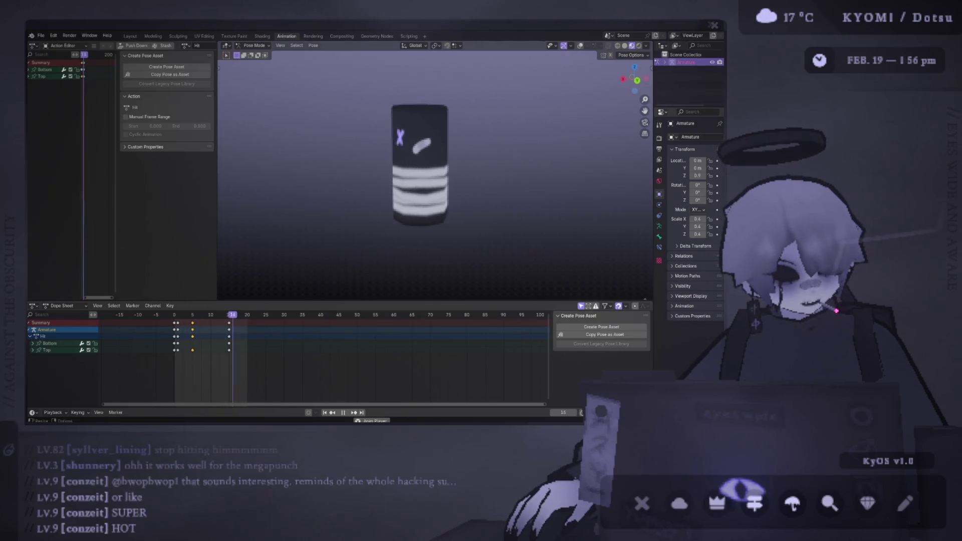
key(alt+Tab)
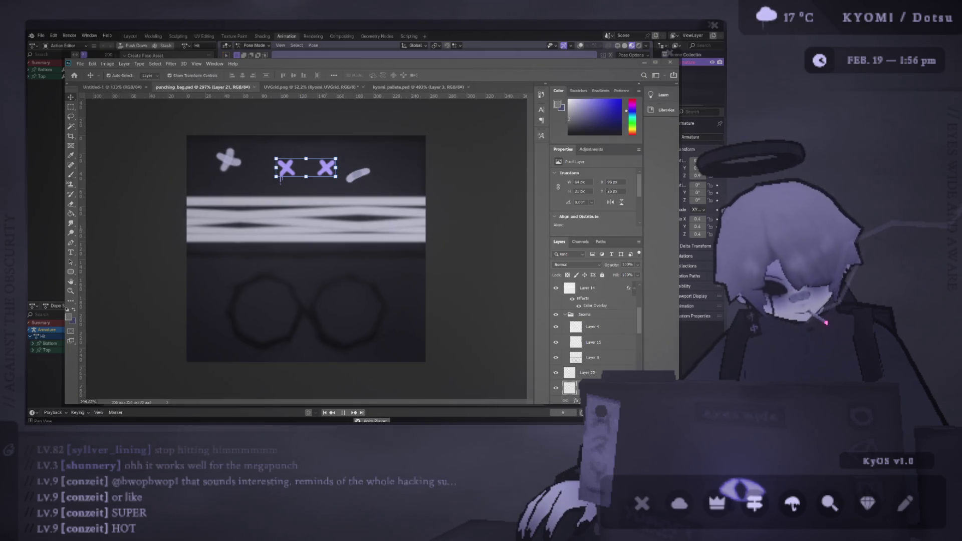
Step: Replay the Hit animation from frame 1 and compare it with the Photoshop texture
key(alt+Tab)
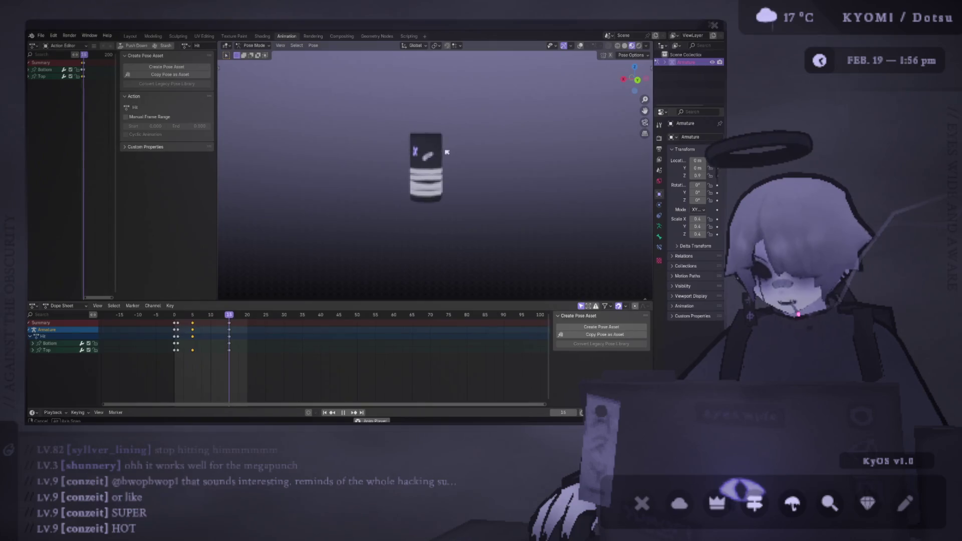
key(space)
click(177, 316)
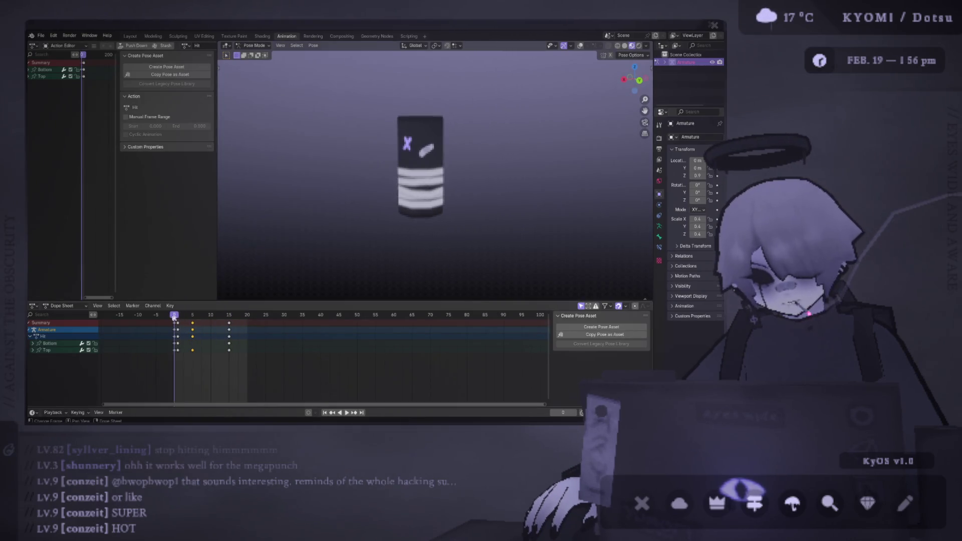
key(space)
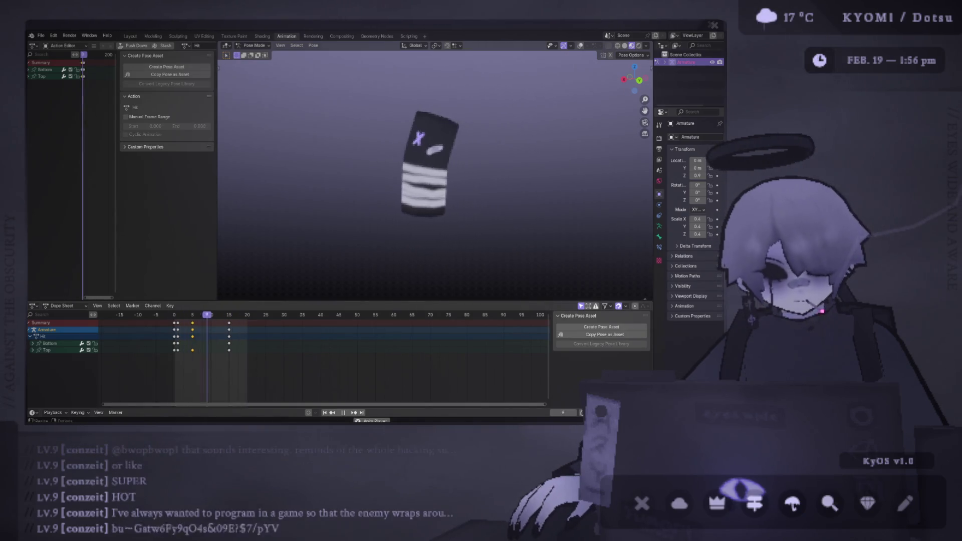
key(alt+Tab)
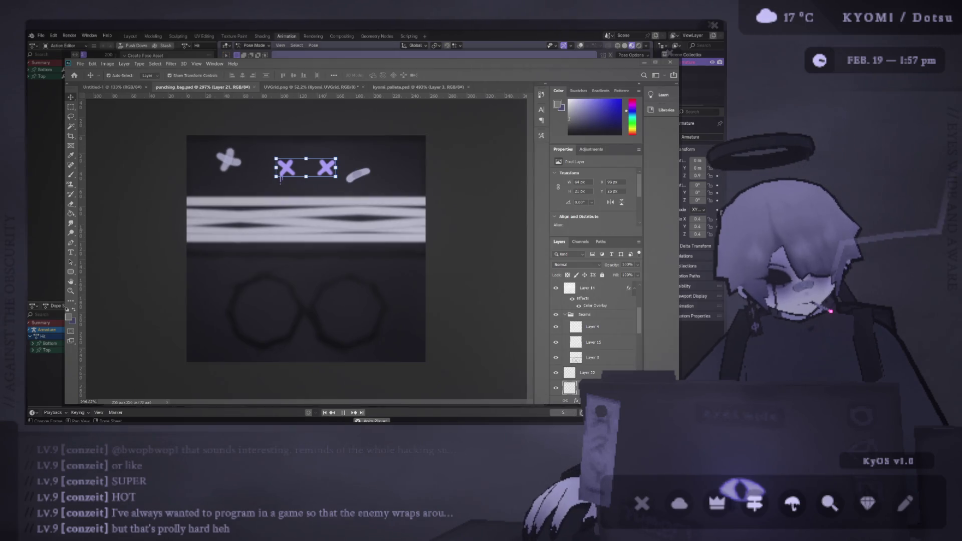
key(alt+Tab)
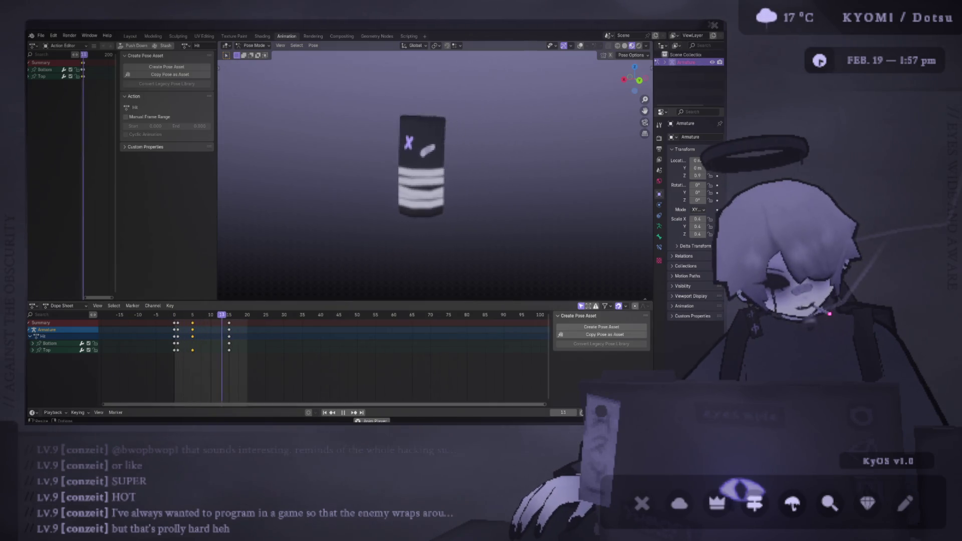
key(alt+Tab)
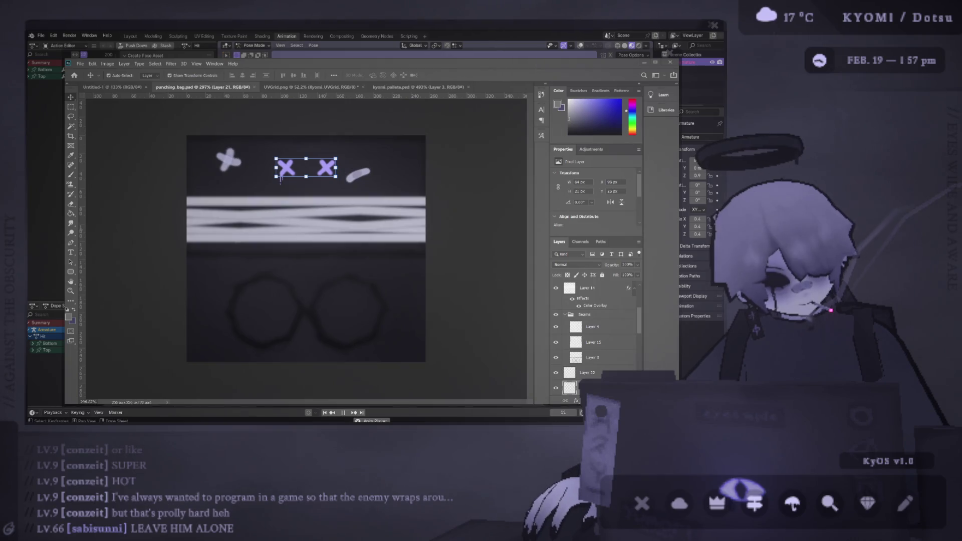
key(alt+Tab)
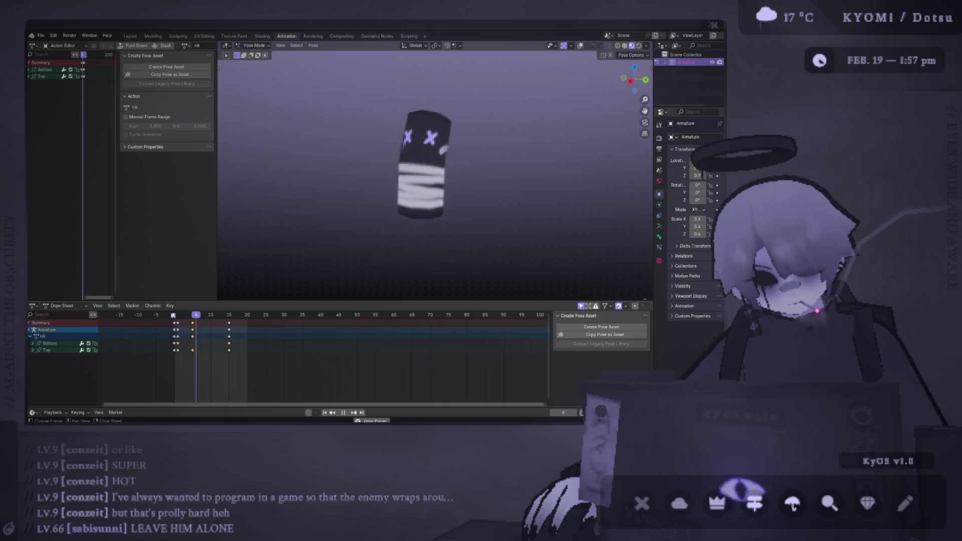
Step: Stop playback, orbit around the bag, and reset the playhead to frame 1
key(space)
key(r)
click(174, 315)
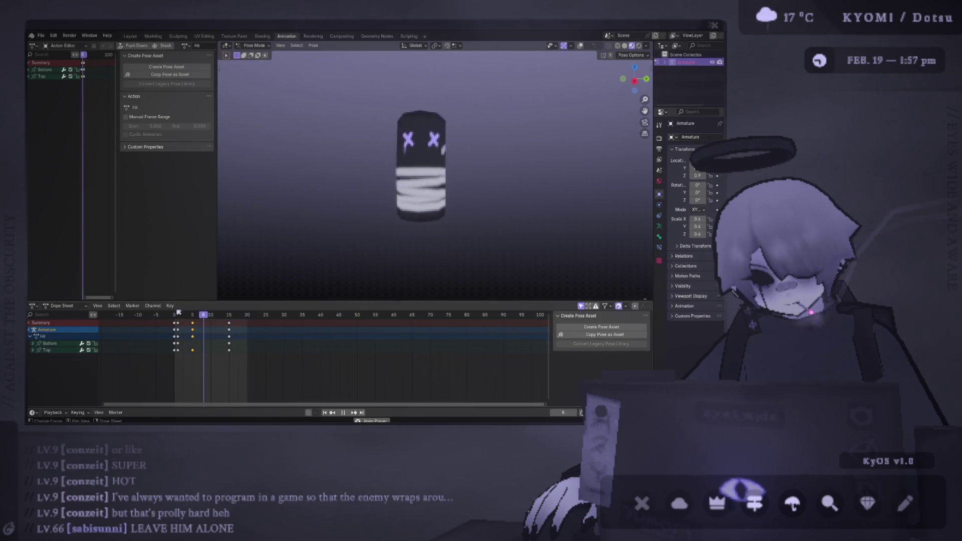
middle_drag(269, 236, 602, 284)
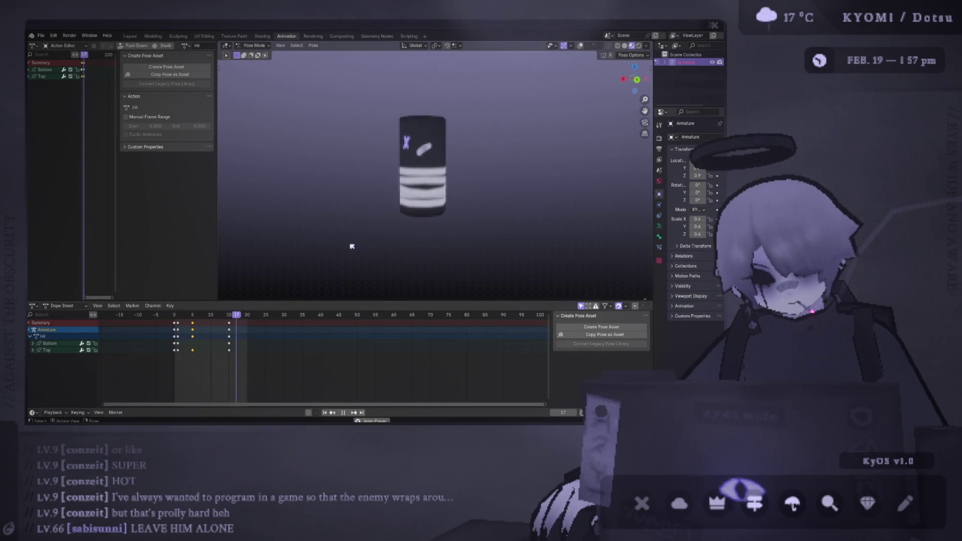
key(space)
key(shift+Left)
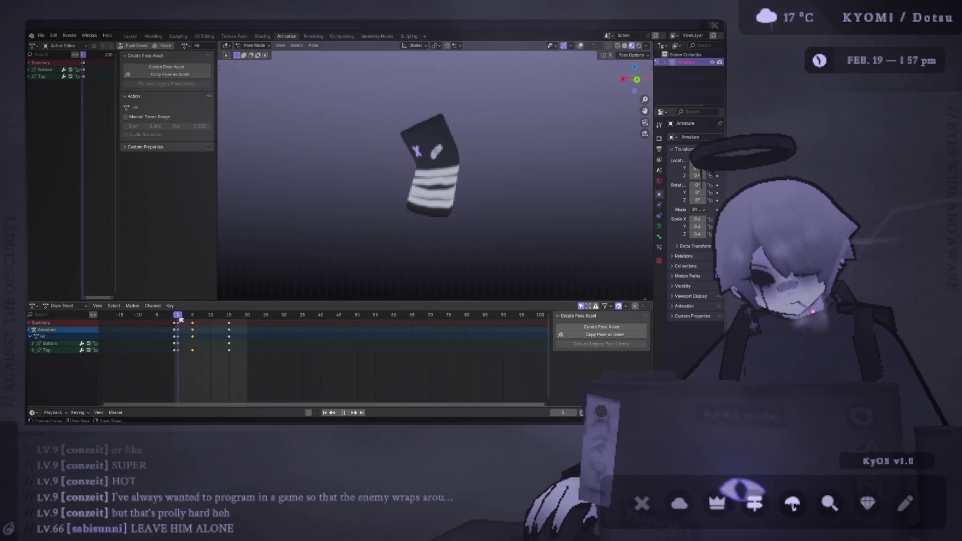
click(571, 46)
Step: Rotate the Top bone into a stronger tilt from Back view and keyframe it at frame 1
click(580, 45)
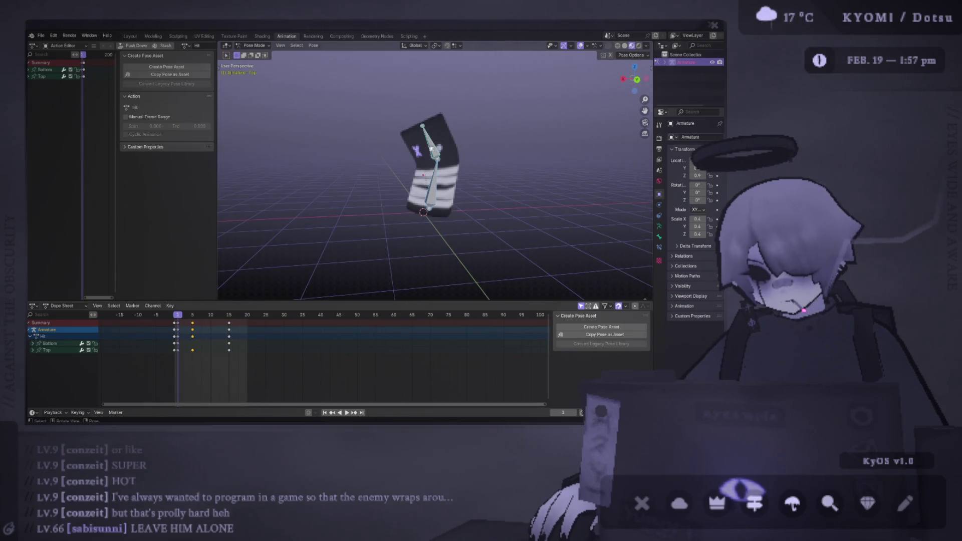
click(431, 159)
key(ctrl+KP_1)
key(r)
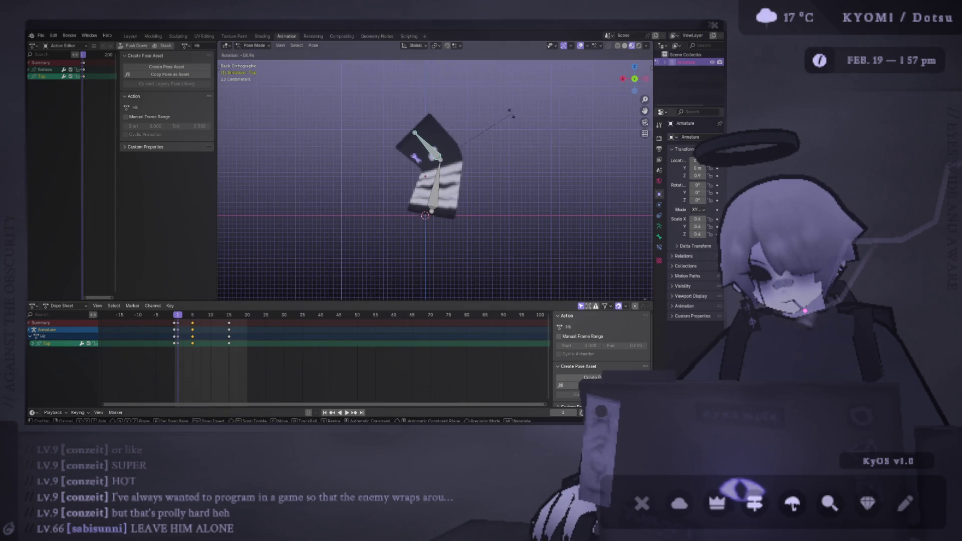
click(511, 114)
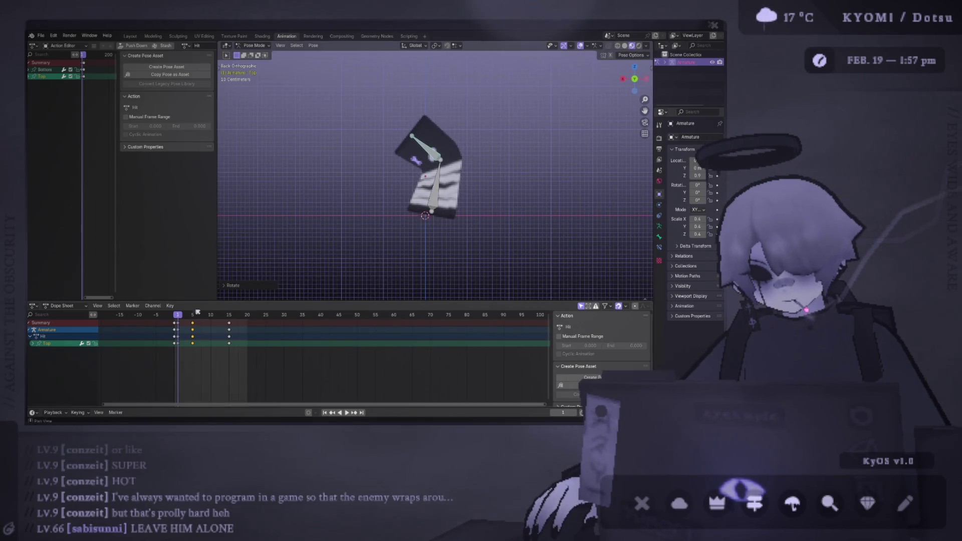
key(space)
key(Escape)
key(Right)
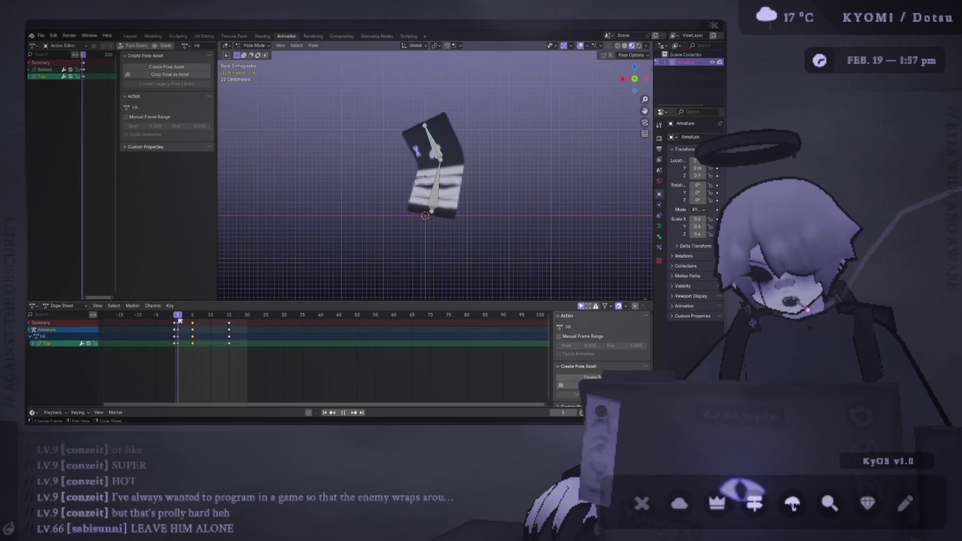
key(r)
click(416, 142)
right_click(416, 143)
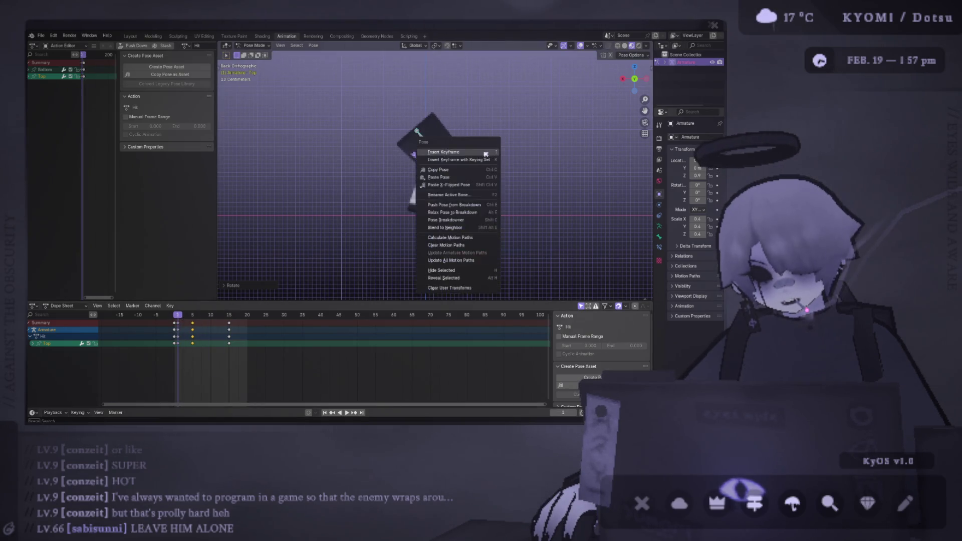
Step: Preview the Hit animation in perspective with overlays hidden, then stop at frame 1
key(space)
middle_drag(411, 231, 426, 201)
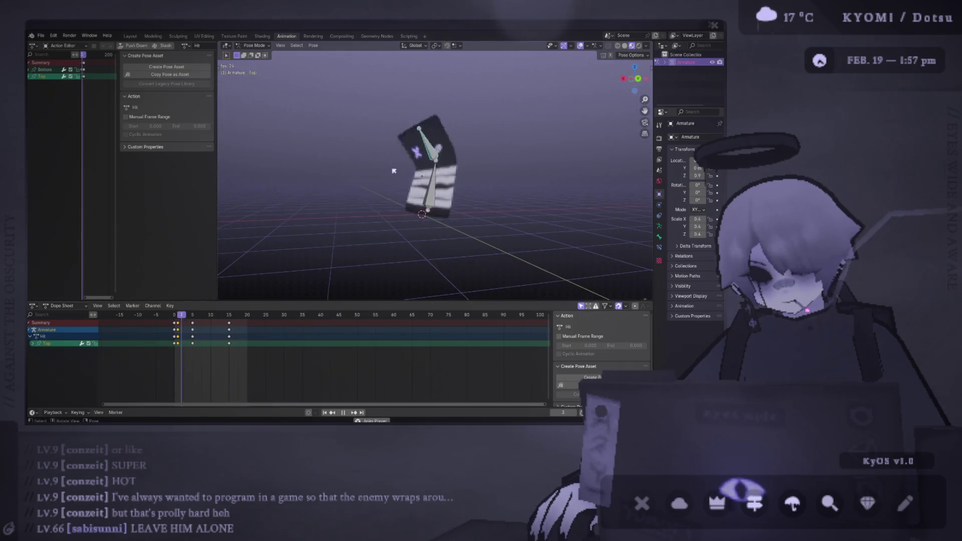
click(580, 45)
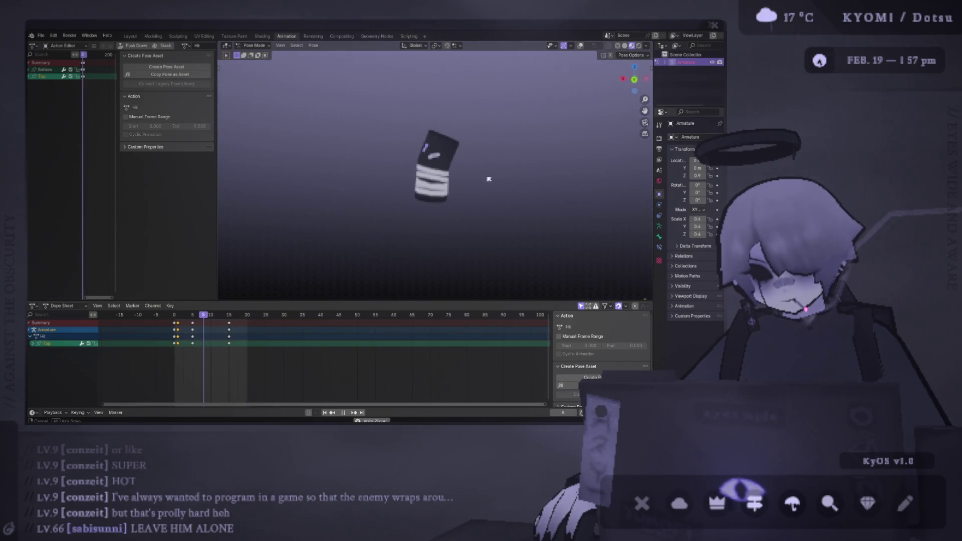
mouse_move(537, 194)
middle_down()
mouse_move(443, 168)
mouse_move(571, 169)
mouse_move(566, 163)
middle_up()
key(Escape)
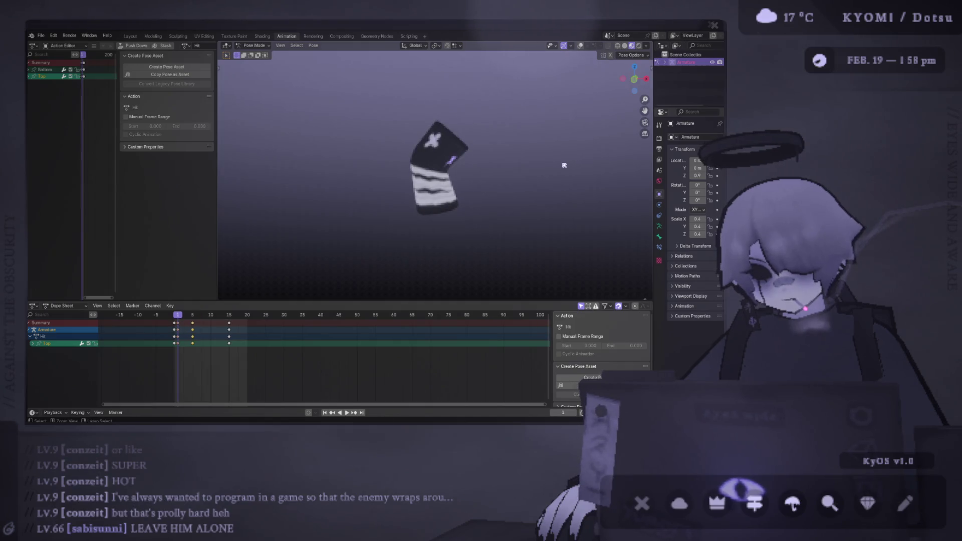
Step: Preview the stronger Hit swing, save punching bag.blend, and scrub back to frame 0
key(space)
middle_drag(564, 166, 503, 164)
middle_drag(443, 158, 399, 171)
key(space)
key(ctrl+s)
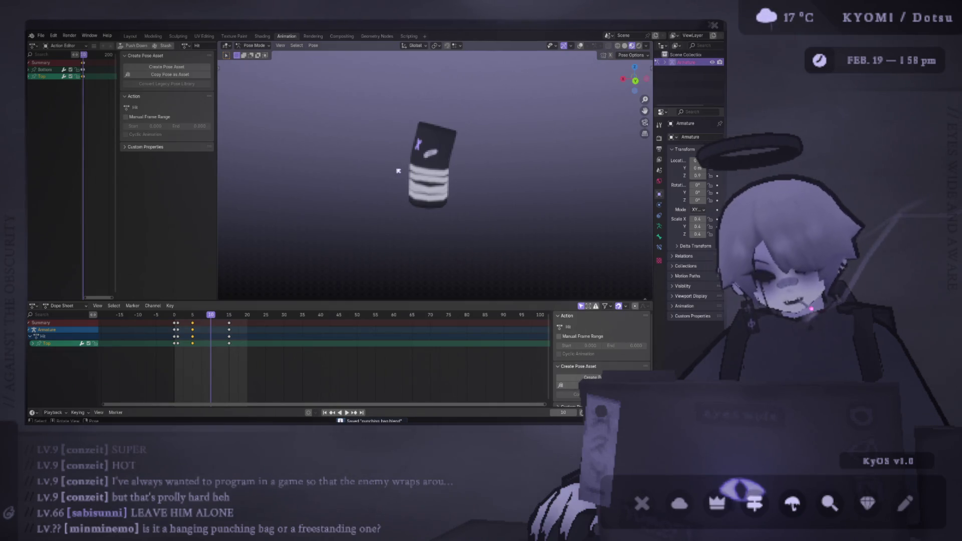
key(space)
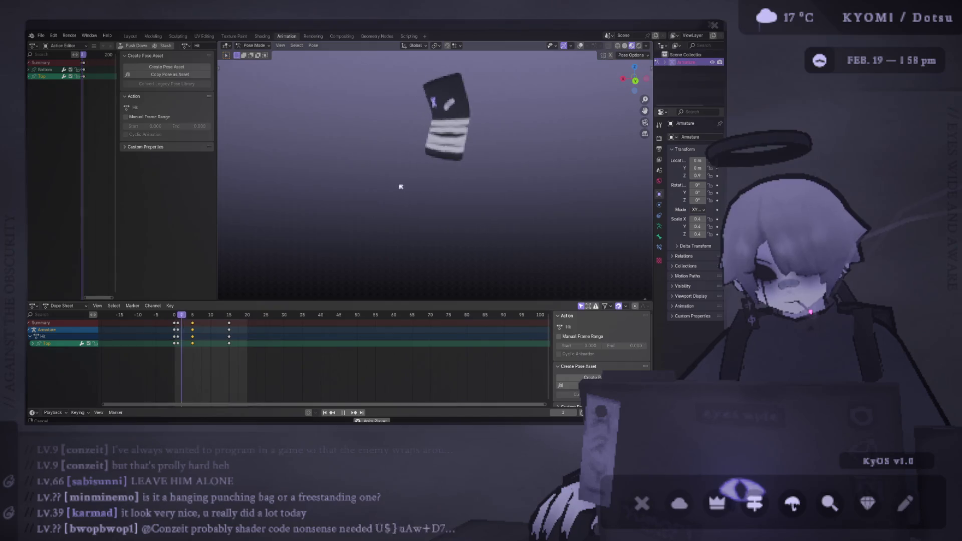
key(Escape)
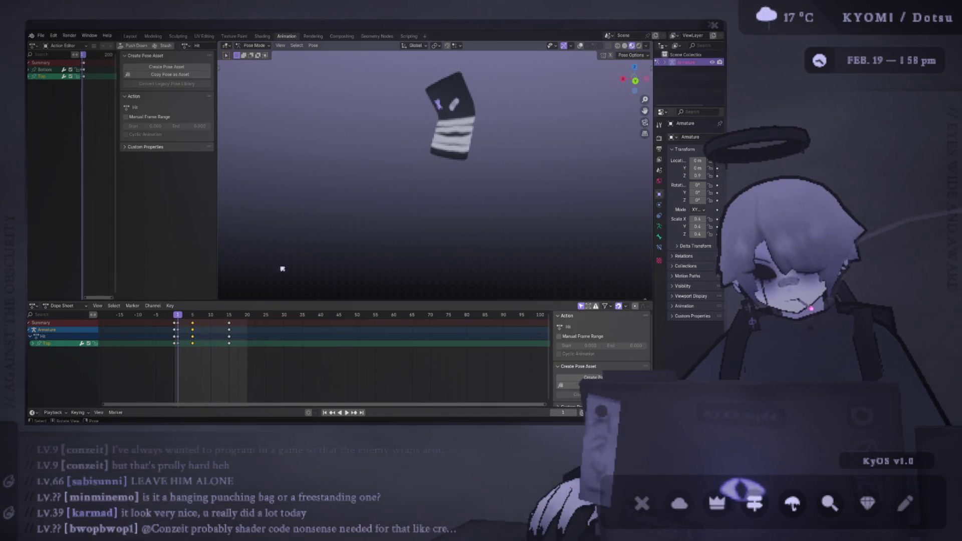
key(space)
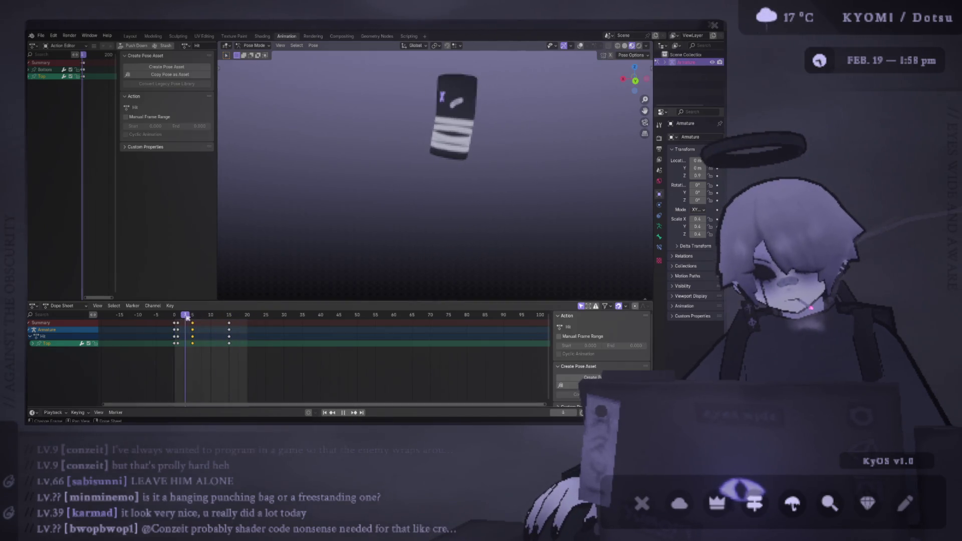
drag(198, 315, 169, 314)
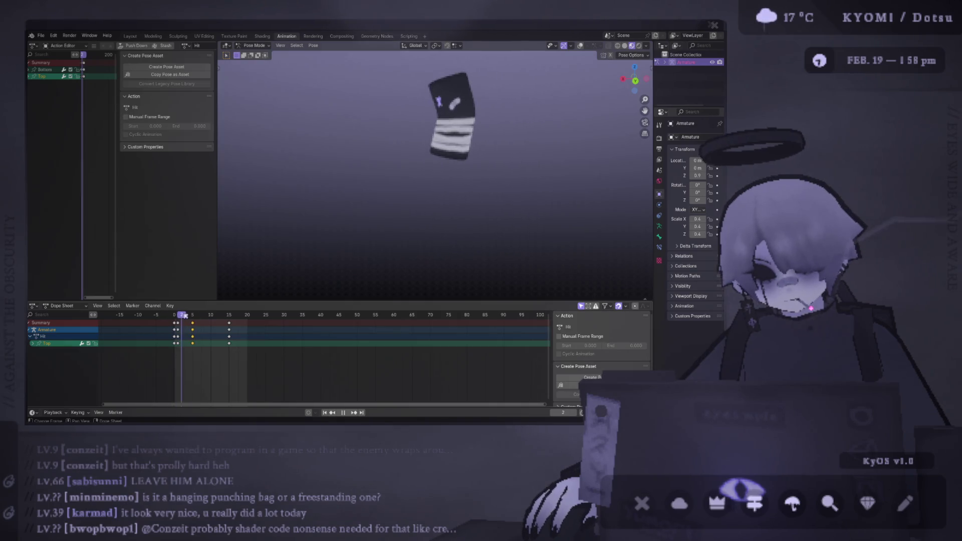
Step: Select both the Top and Bottom bones, try moving them sideways, then cancel
key(space)
click(580, 46)
click(178, 316)
key(space)
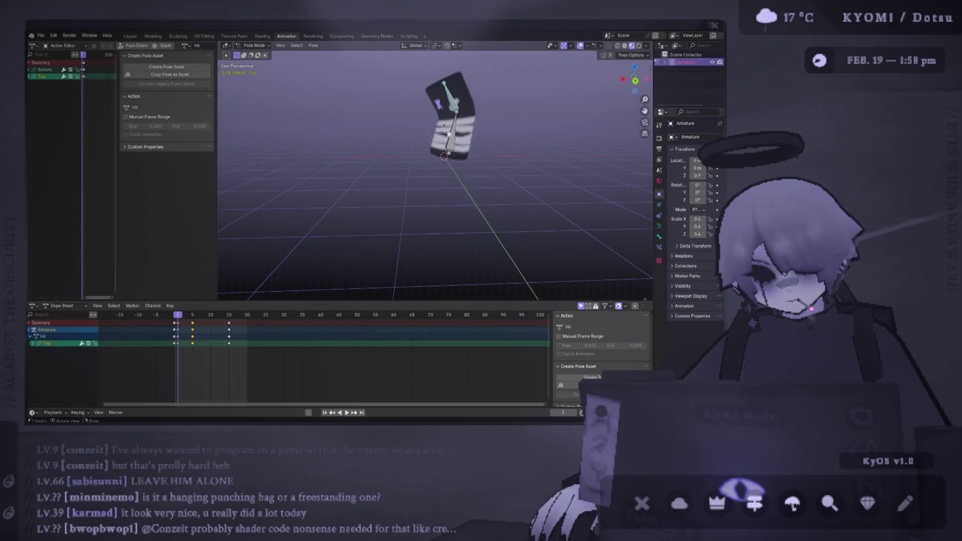
shift+click(451, 133)
key(ctrl+KP_1)
key(g)
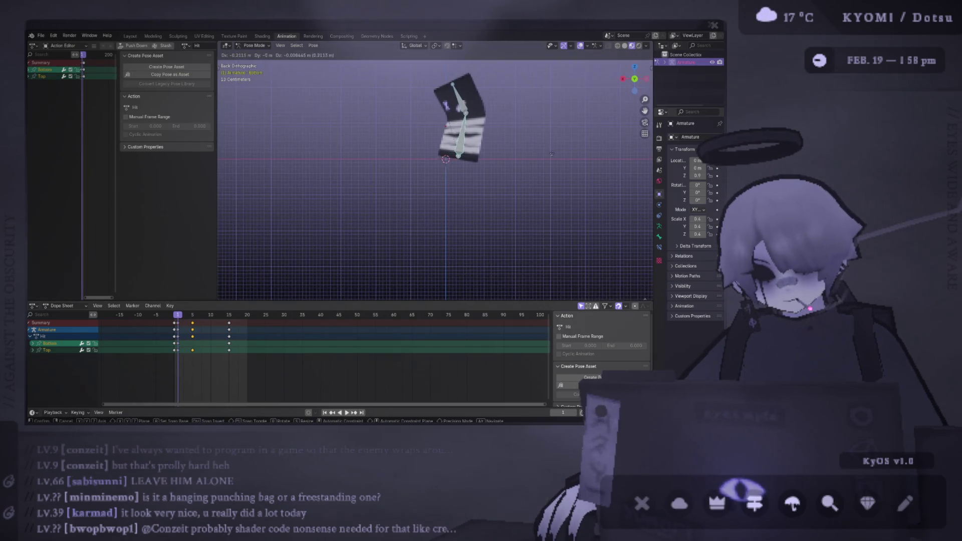
right_click(557, 153)
key(space)
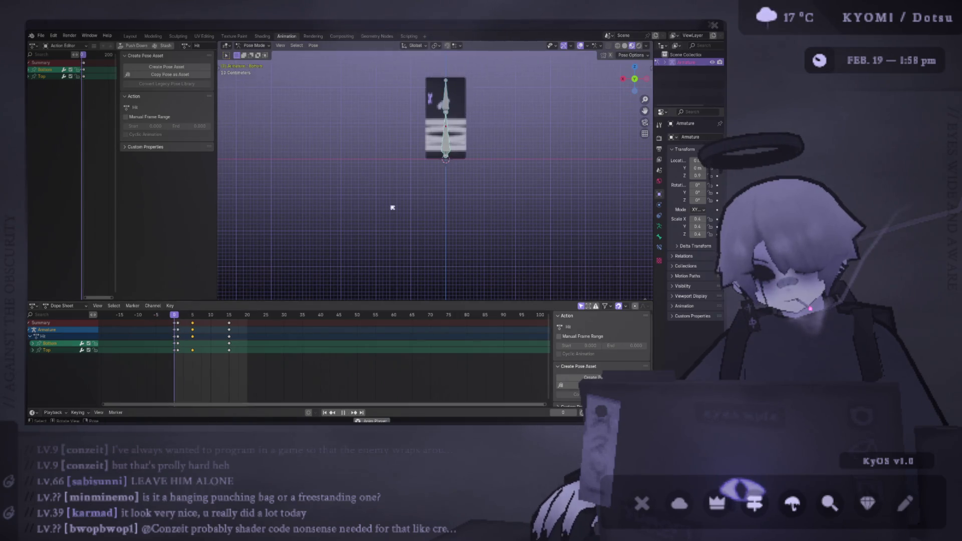
Step: Hide the overlays, save punching bag.blend, and glance at the Photoshop texture
mouse_move(392, 207)
middle_down()
mouse_move(505, 183)
mouse_move(426, 196)
middle_up()
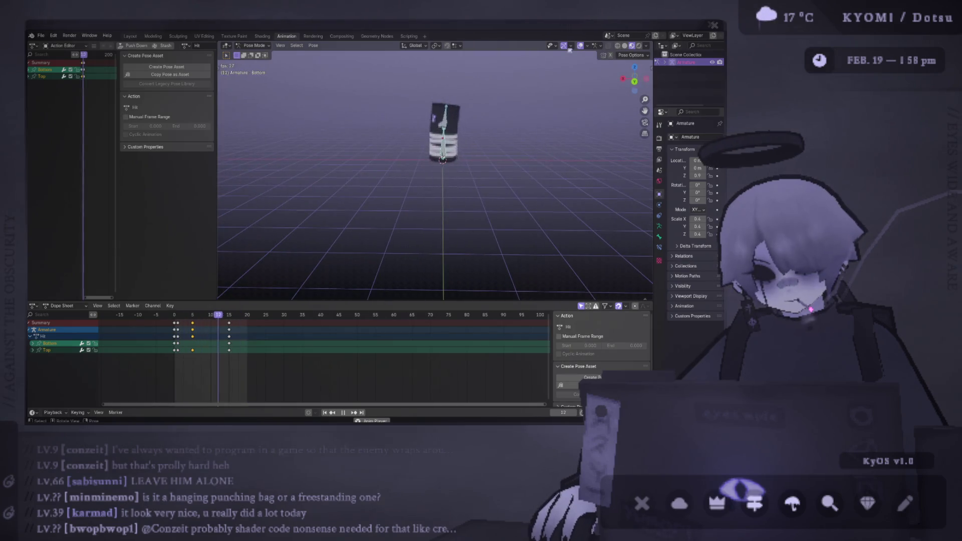
click(580, 46)
key(ctrl+s)
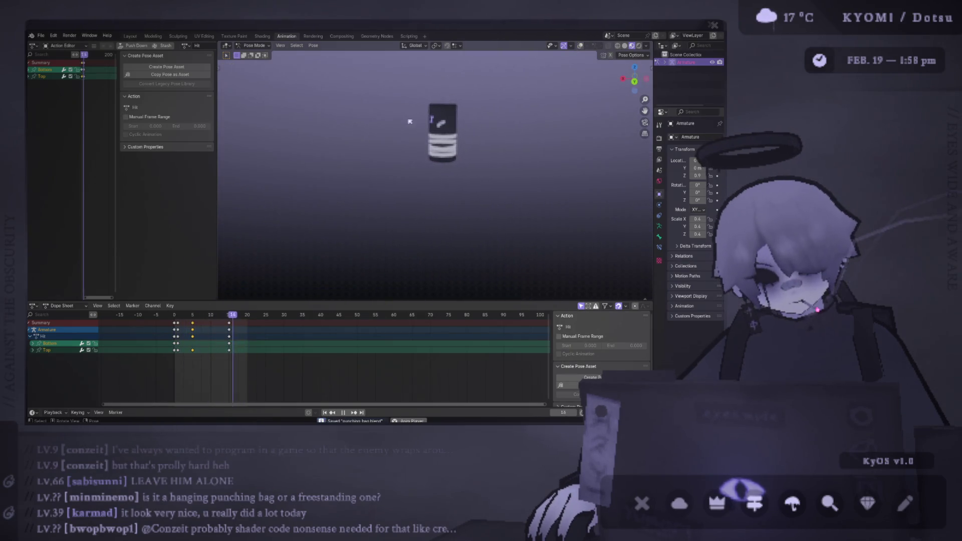
middle_drag(516, 187, 494, 184)
key(alt+Tab)
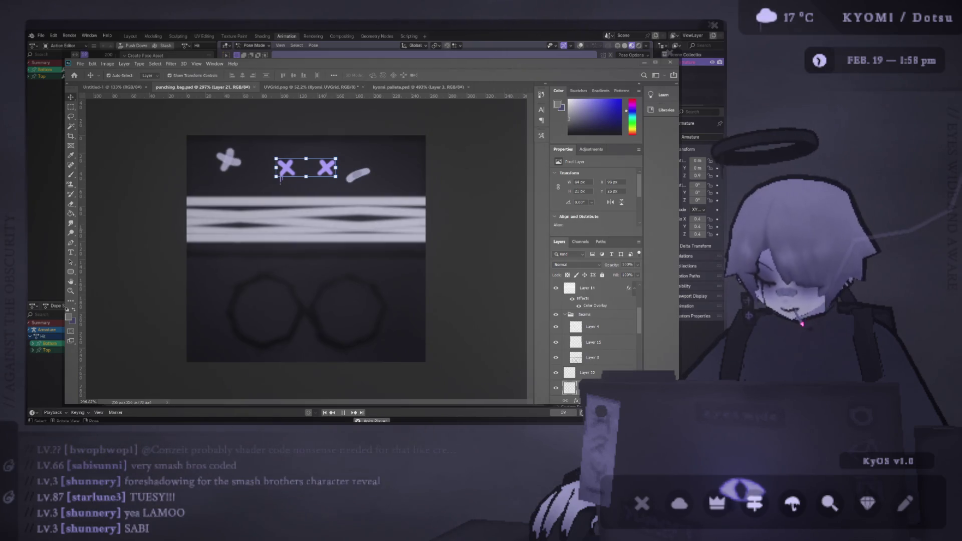
key(alt+Tab)
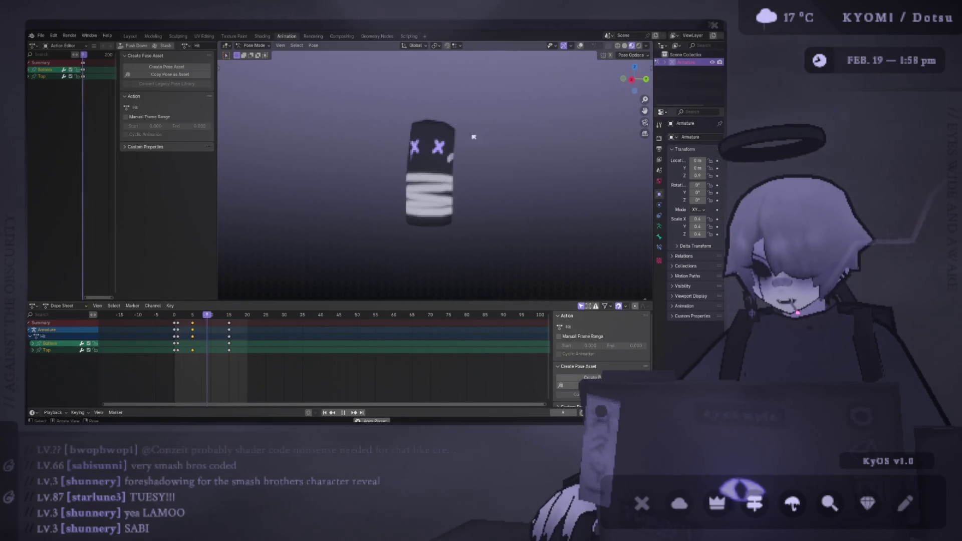
Step: Orbit around the swinging bag to inspect its X-eyed face and stripes from several sides
middle_drag(482, 146, 394, 142)
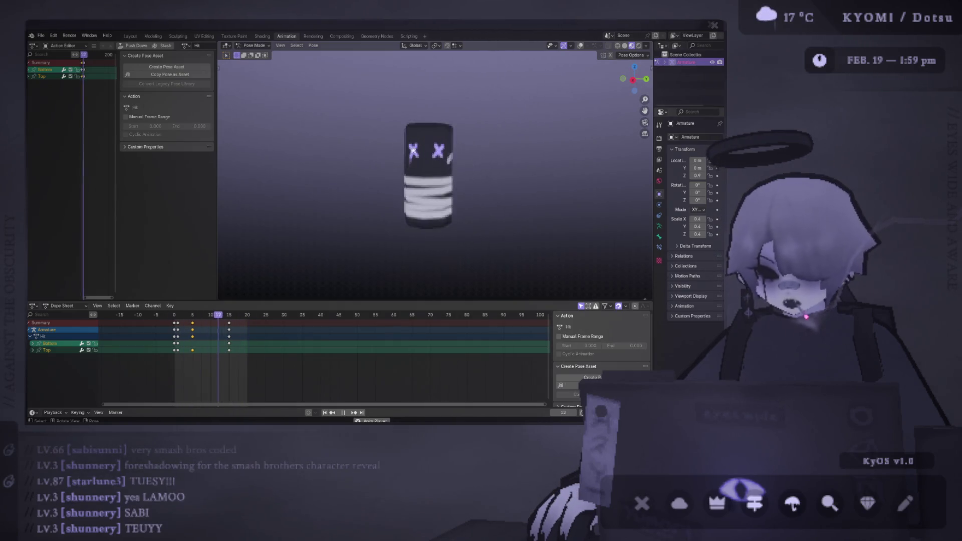
mouse_move(413, 150)
middle_down()
mouse_move(348, 168)
mouse_move(378, 155)
mouse_move(434, 159)
mouse_move(420, 154)
middle_up()
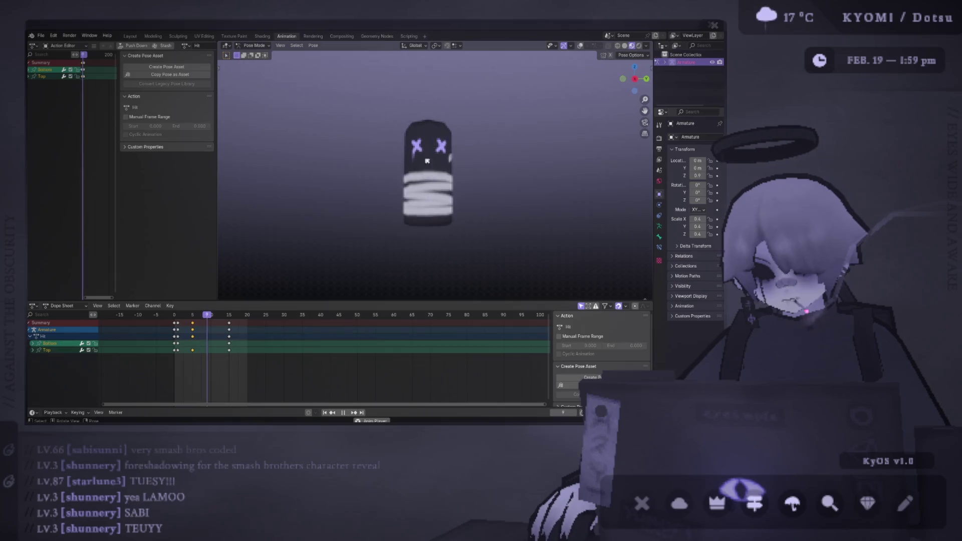
mouse_move(427, 152)
middle_down()
mouse_move(502, 200)
mouse_move(496, 150)
mouse_move(294, 143)
mouse_move(371, 162)
mouse_move(361, 174)
mouse_move(376, 195)
middle_up()
key(space)
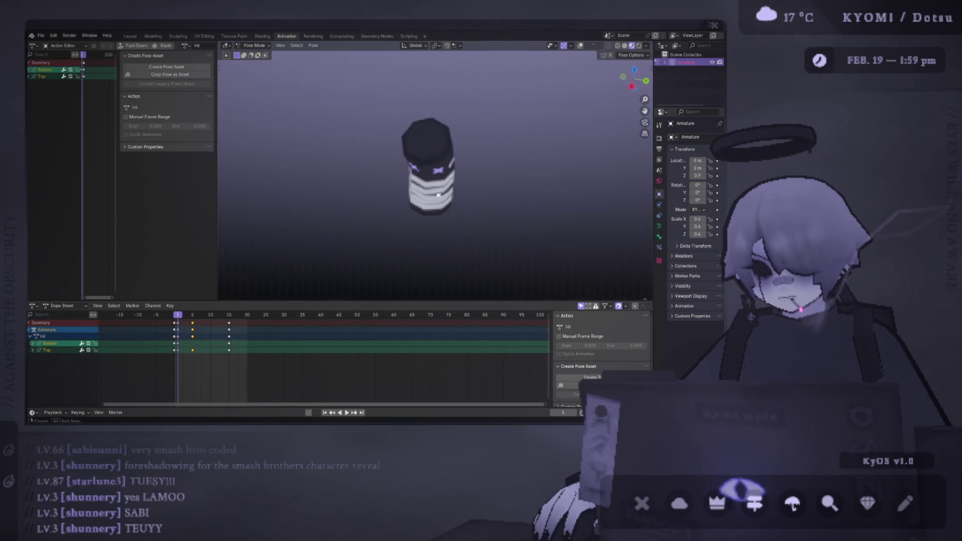
middle_drag(453, 116, 455, 159)
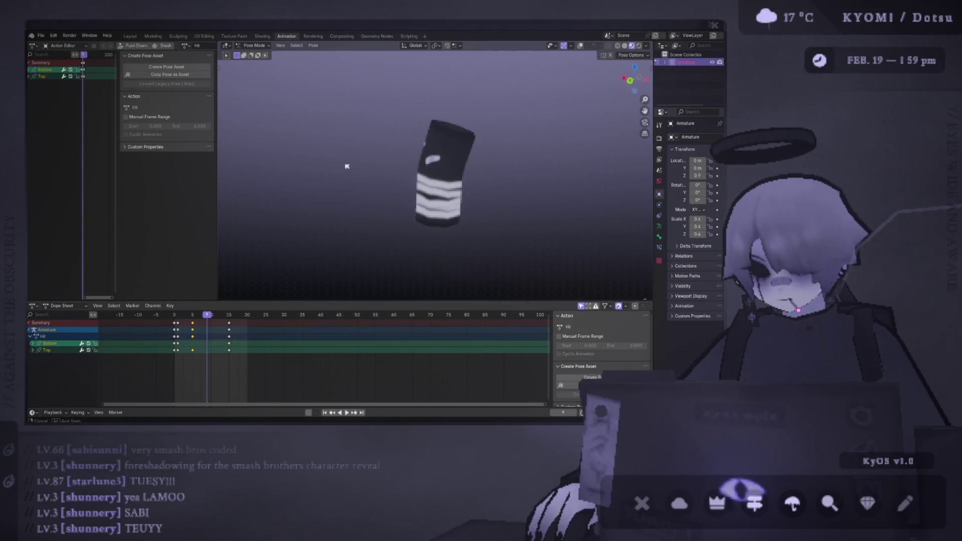
mouse_move(390, 155)
middle_down()
mouse_move(481, 163)
mouse_move(453, 162)
middle_up()
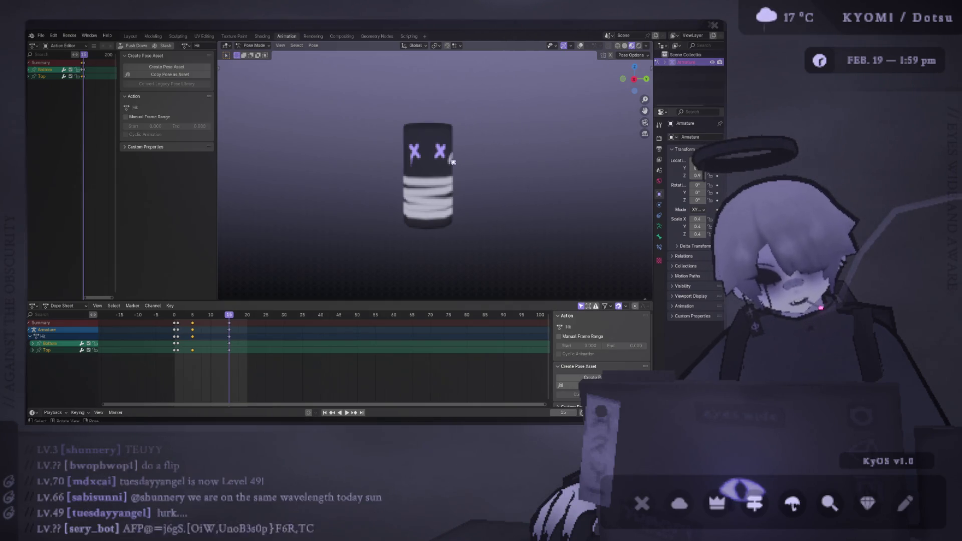
Step: Compare against the Photoshop texture, replay the swing zoomed in, and save punching bag.blend
key(alt+Tab)
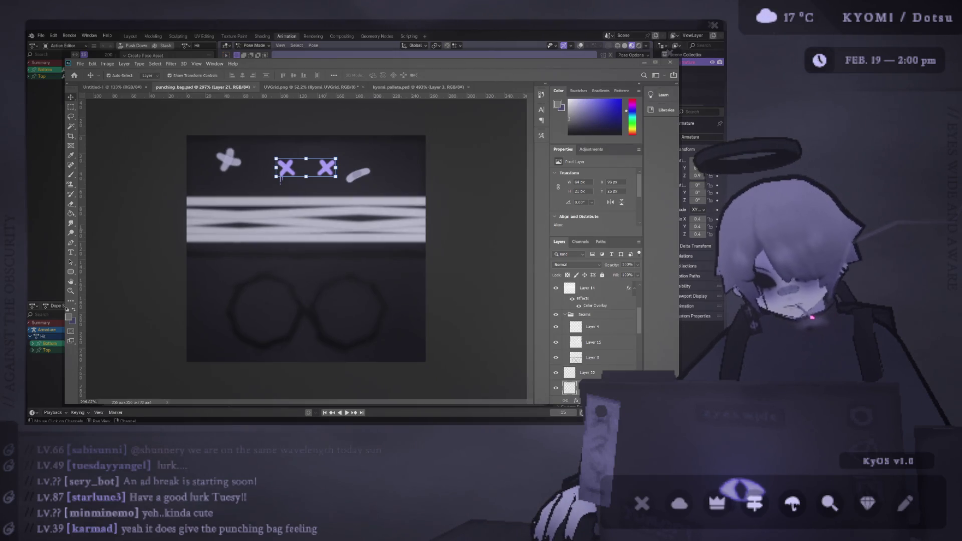
key(alt+Tab)
key(space)
mouse_move(327, 250)
middle_down()
mouse_move(270, 255)
mouse_move(369, 253)
mouse_move(359, 215)
middle_up()
scroll(321, 213, up, 5)
key(space)
key(ctrl+s)
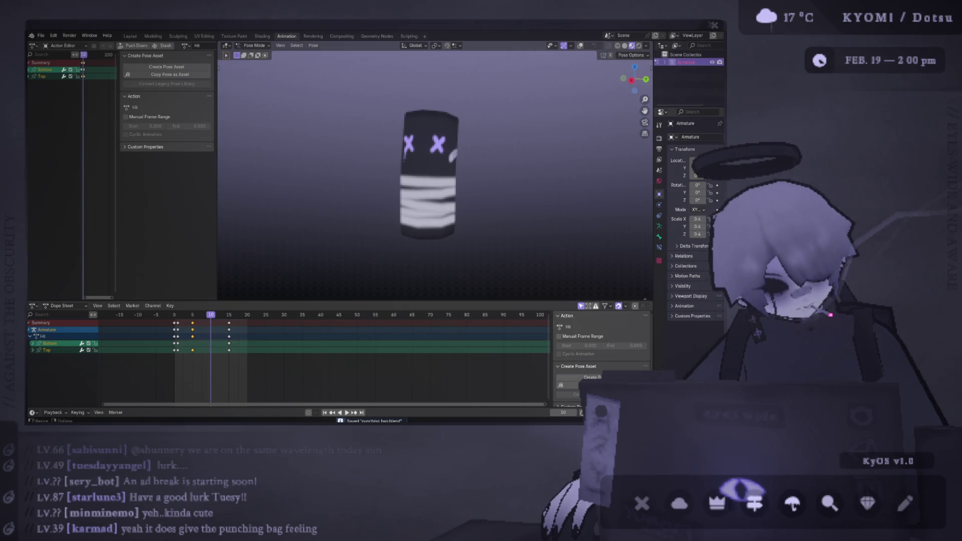
Step: Switch from Blender to the Unity editor showing the gym scene
key(alt+Tab)
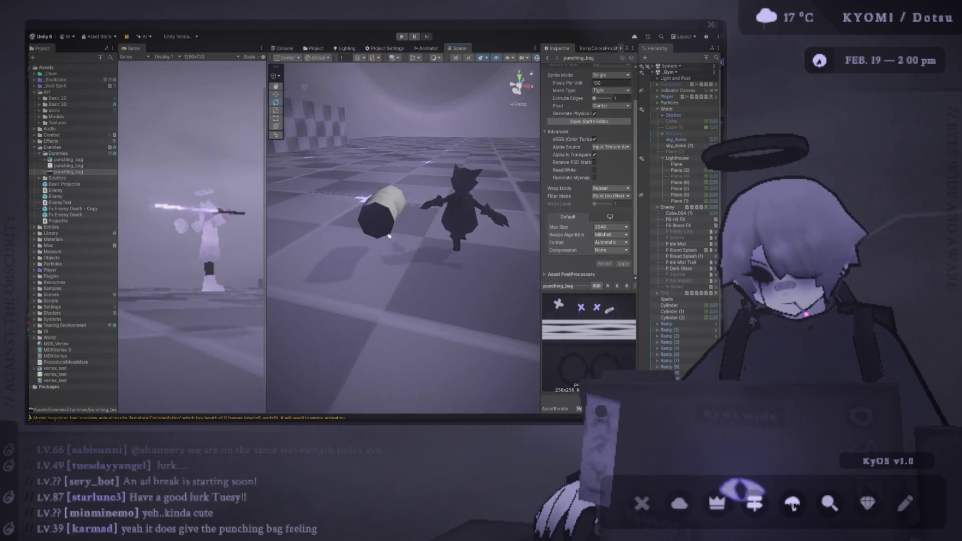
Step: Select the punching_bag and name a new material 'Punching Bag Mat'
click(382, 215)
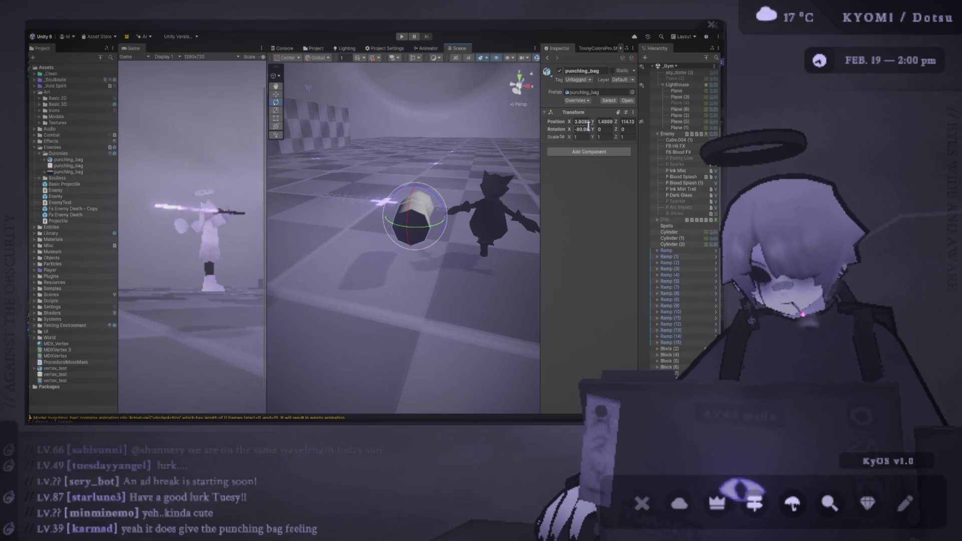
text(0)
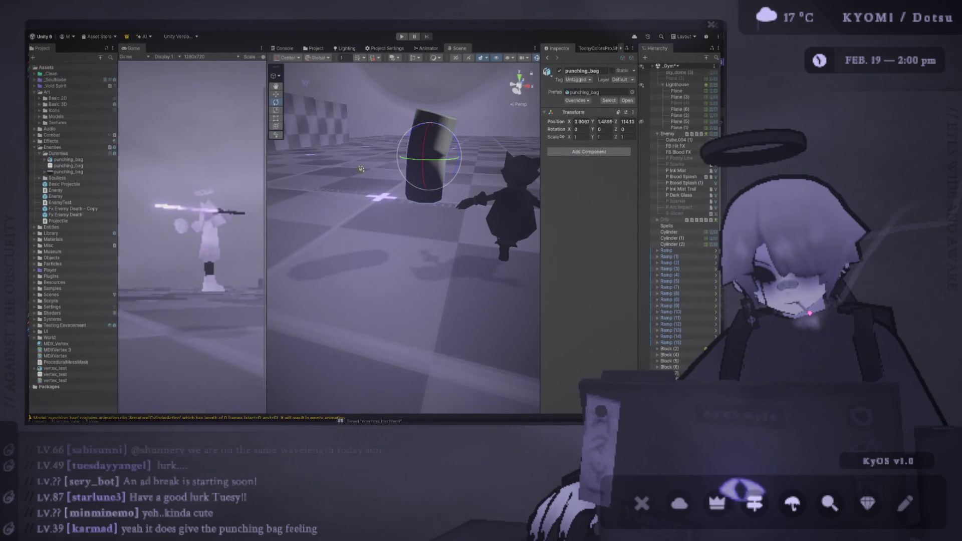
click(69, 160)
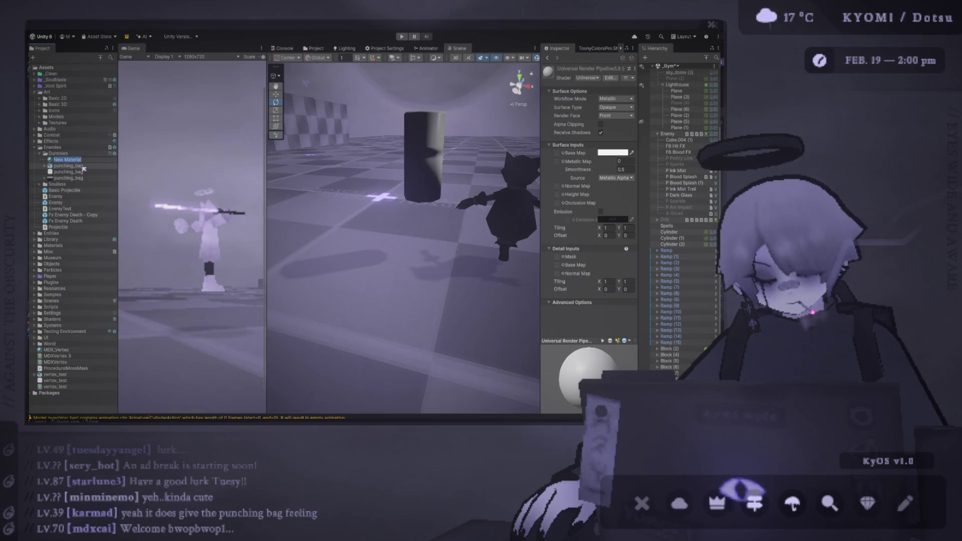
text(Punching Bag)
key(Return)
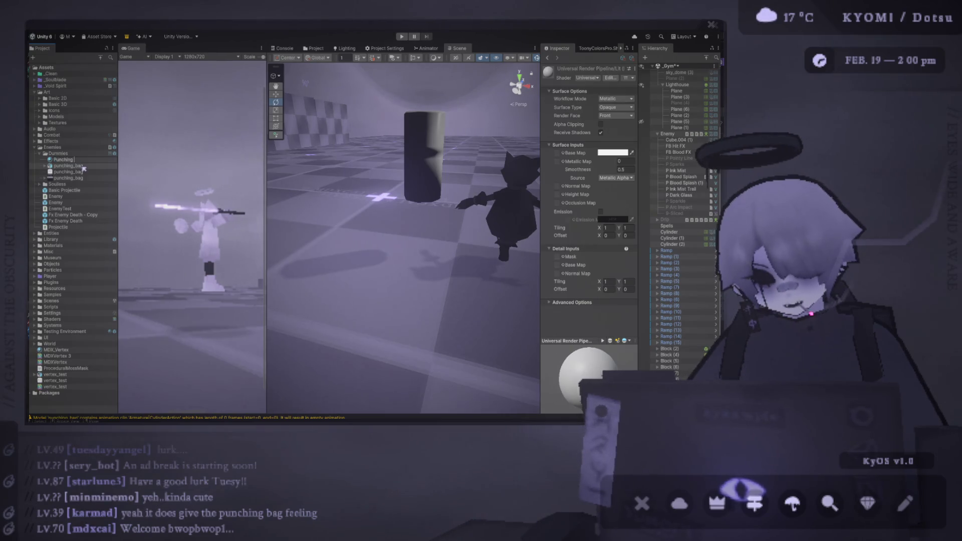
text(Mat)
key(Return)
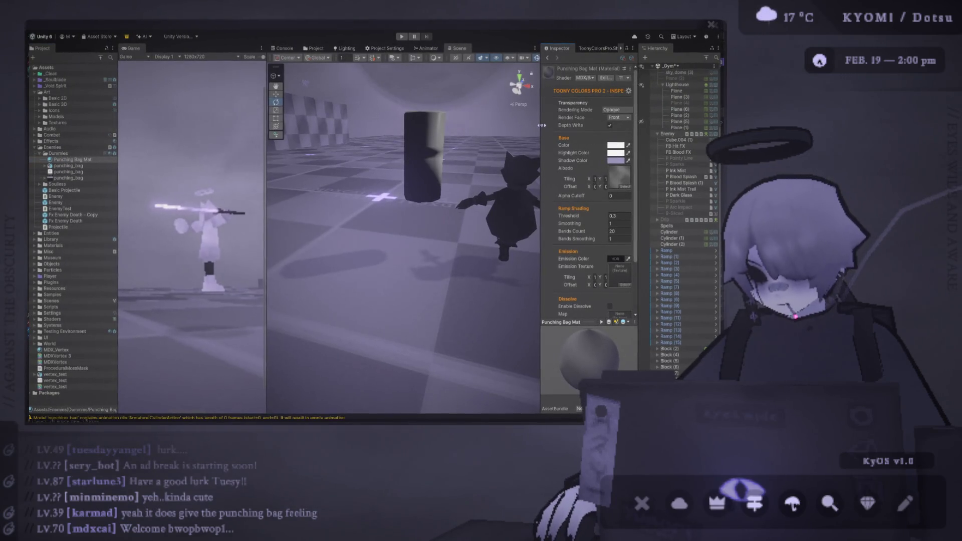
Step: Apply Punching Bag Mat to the bag cylinder and play the scene with Ctrl+P
drag(541, 126, 509, 126)
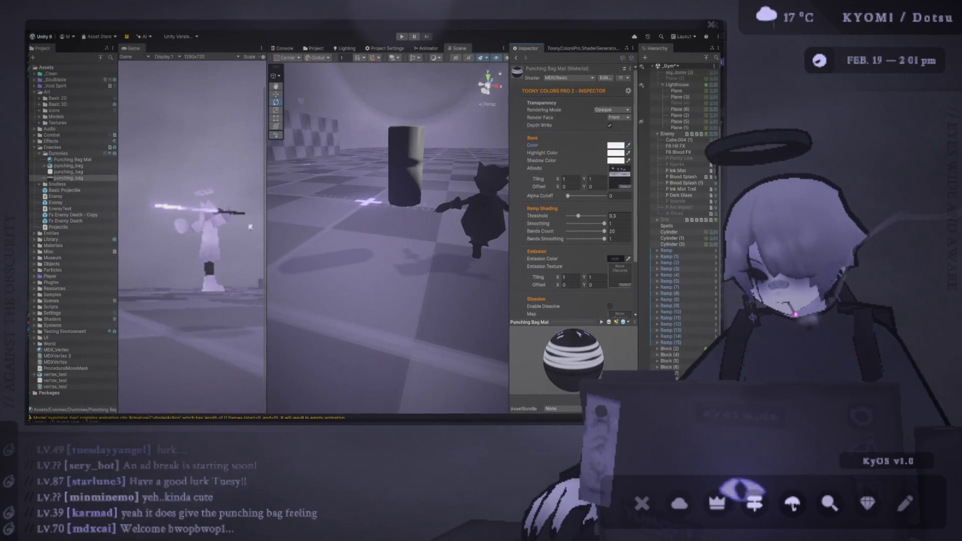
drag(73, 159, 404, 157)
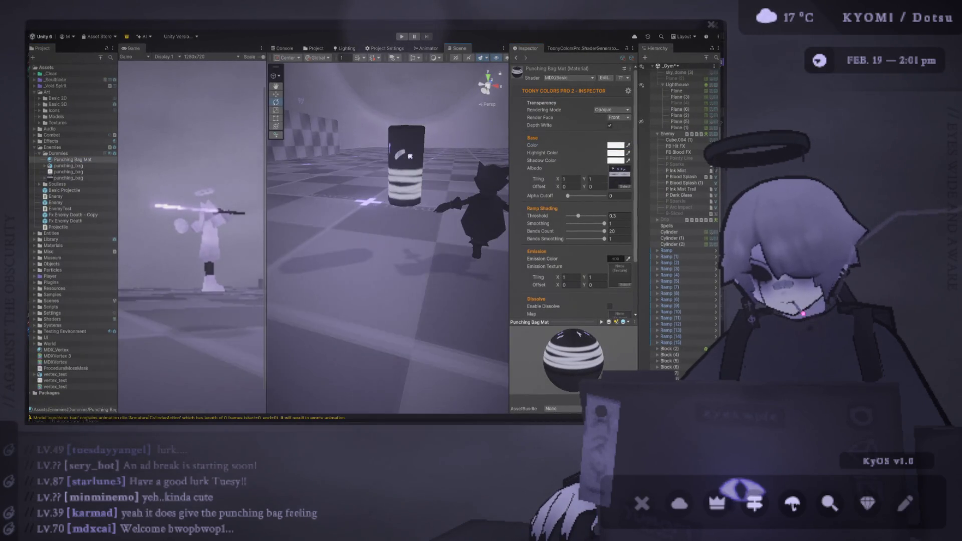
click(410, 157)
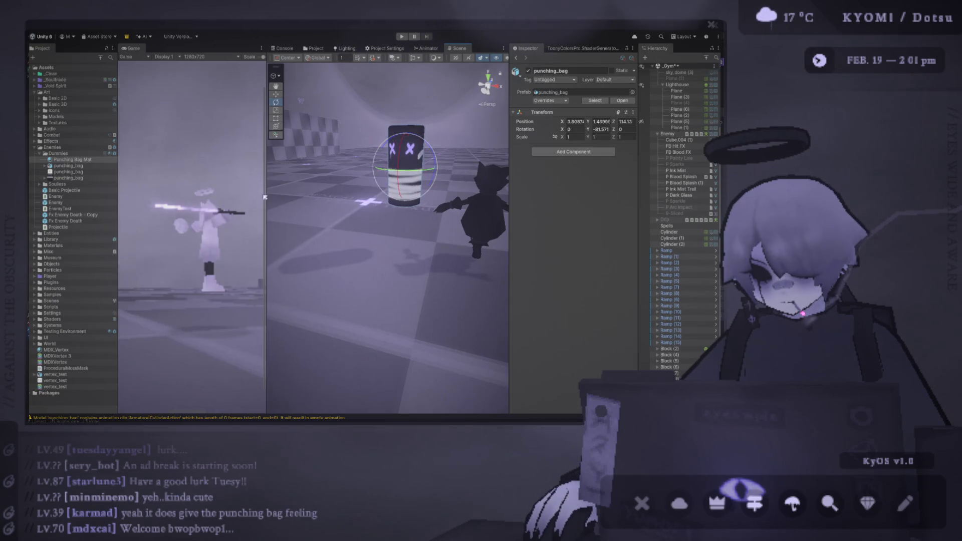
key(ctrl+p)
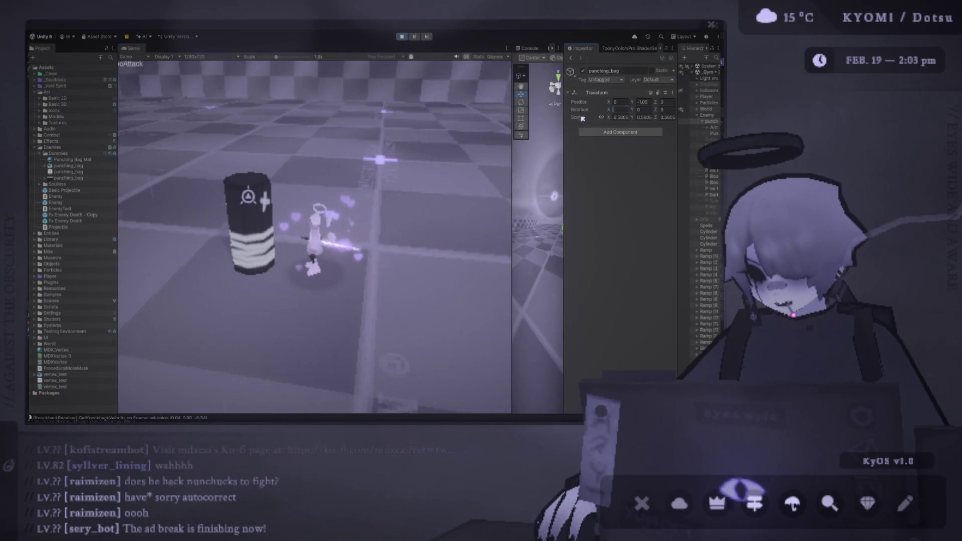
Step: Playtest the game maximized against the punching bag, then pause it and widen the Scene view
click(644, 110)
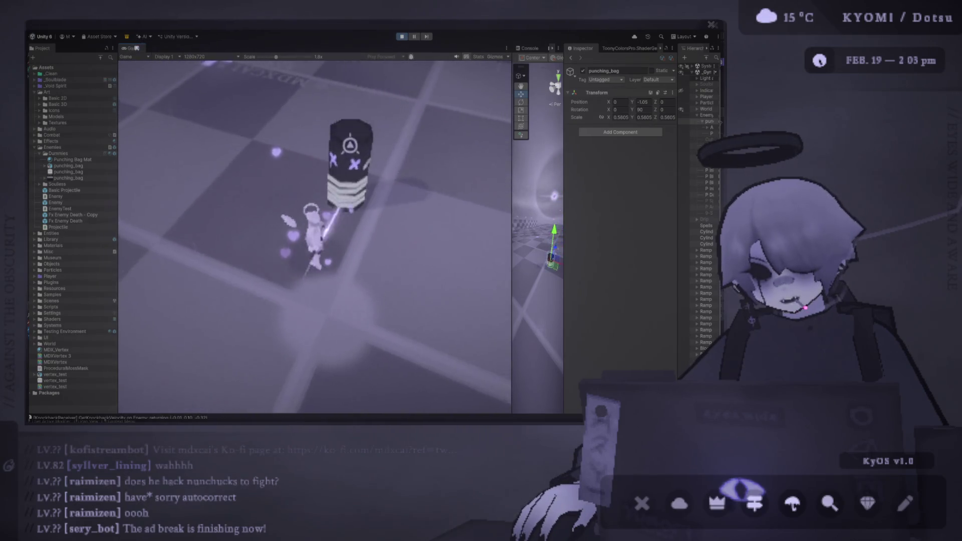
key(shift+space)
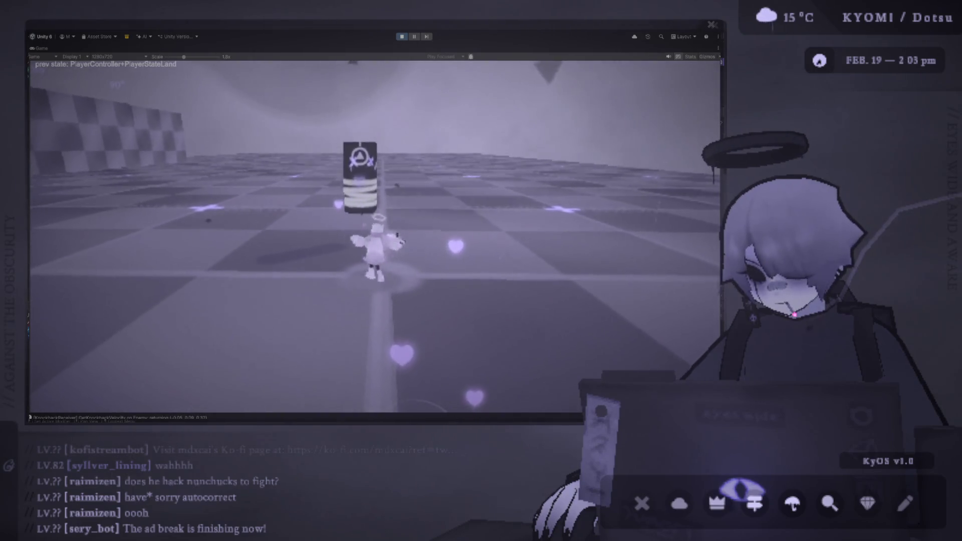
click(413, 37)
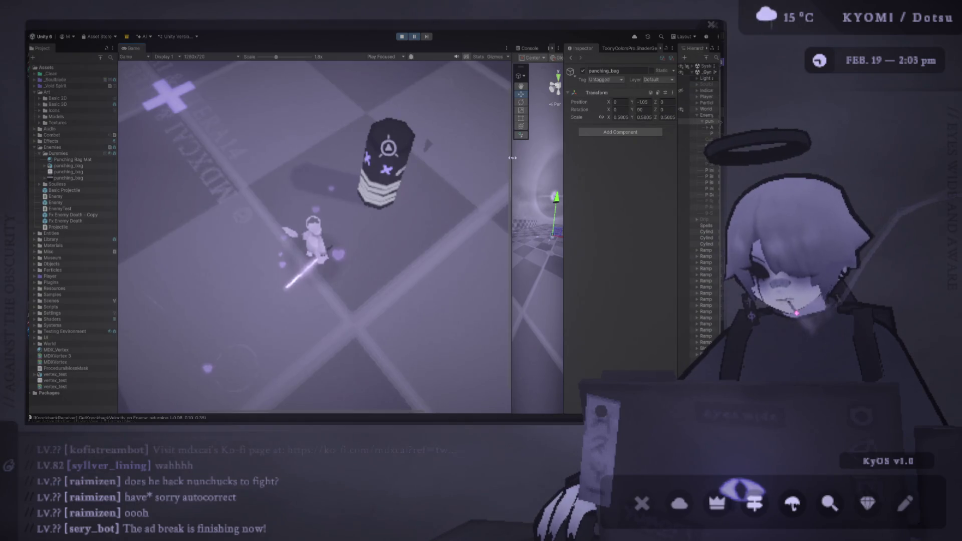
drag(512, 158, 434, 158)
click(706, 116)
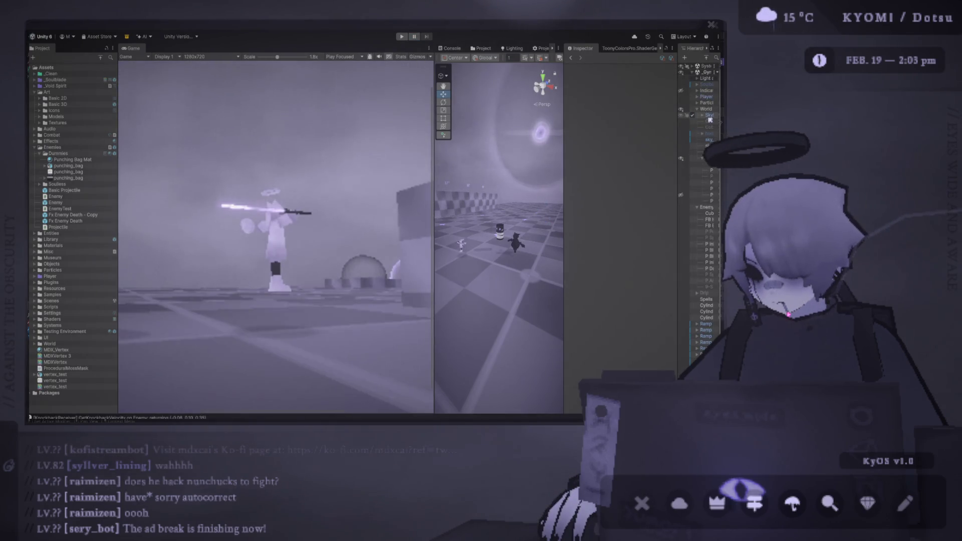
Step: Frame the Enemy (1) punching bag in the Scene view and widen the Inspector and Hierarchy
click(705, 110)
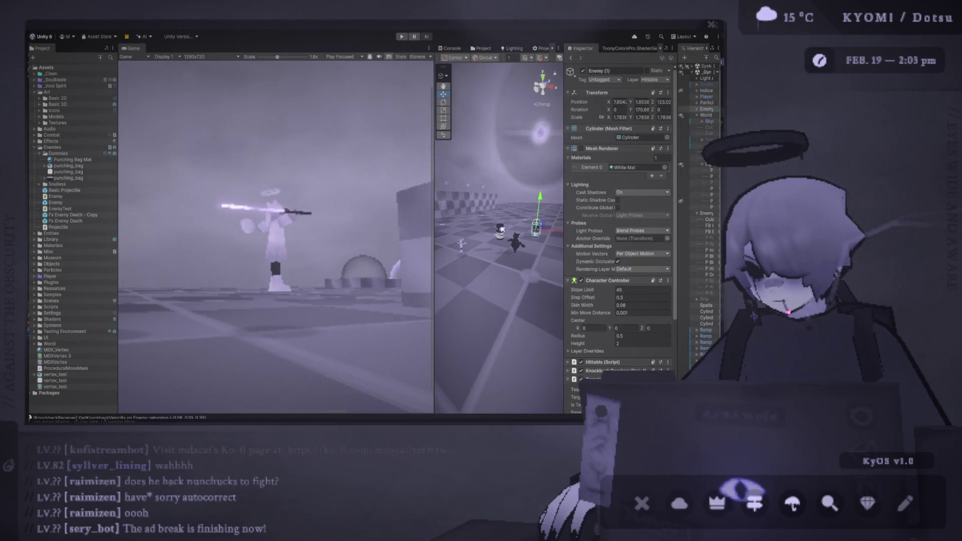
drag(433, 195, 275, 195)
key(f)
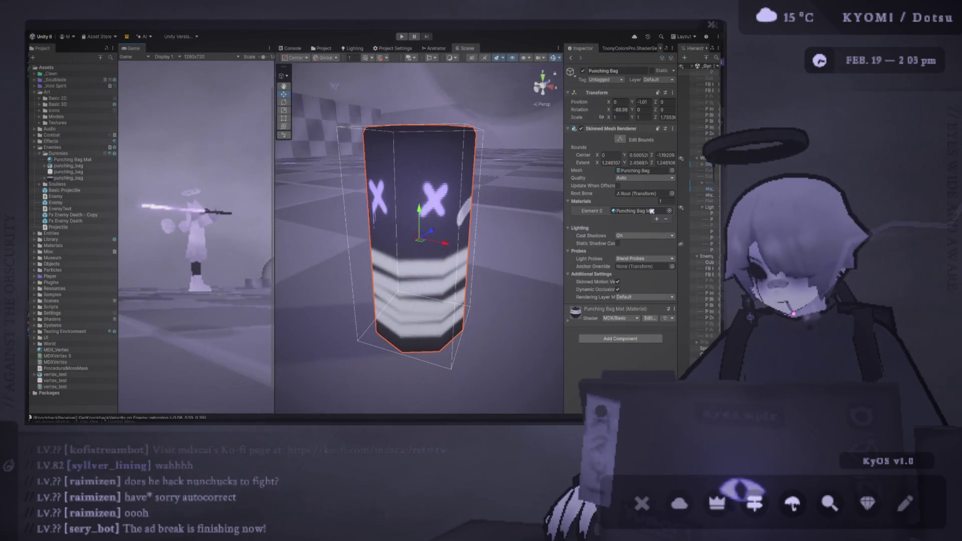
drag(565, 179, 494, 179)
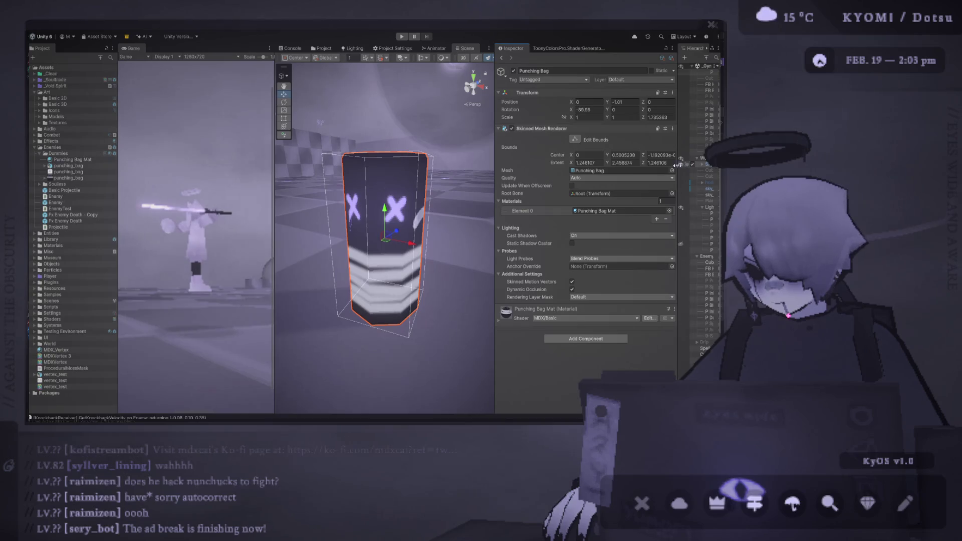
drag(645, 169, 640, 169)
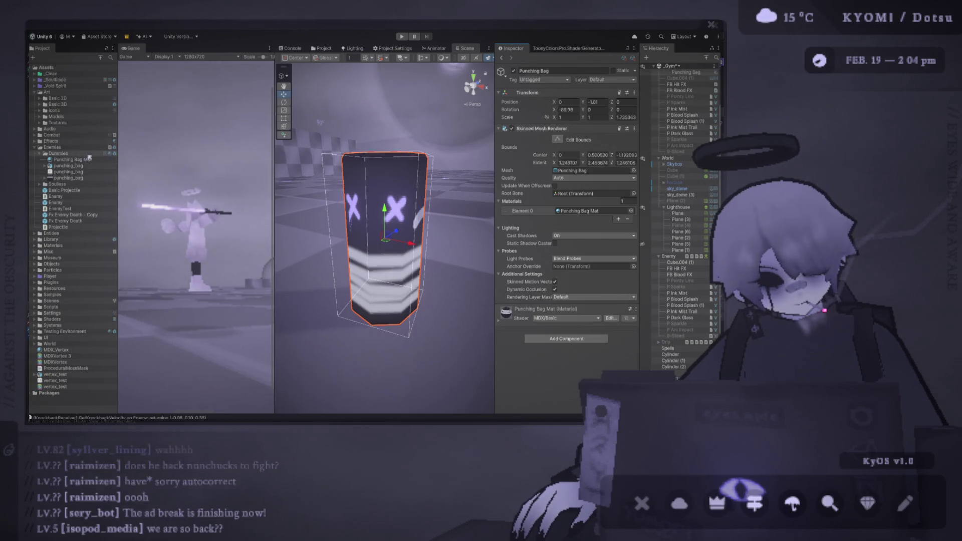
click(66, 153)
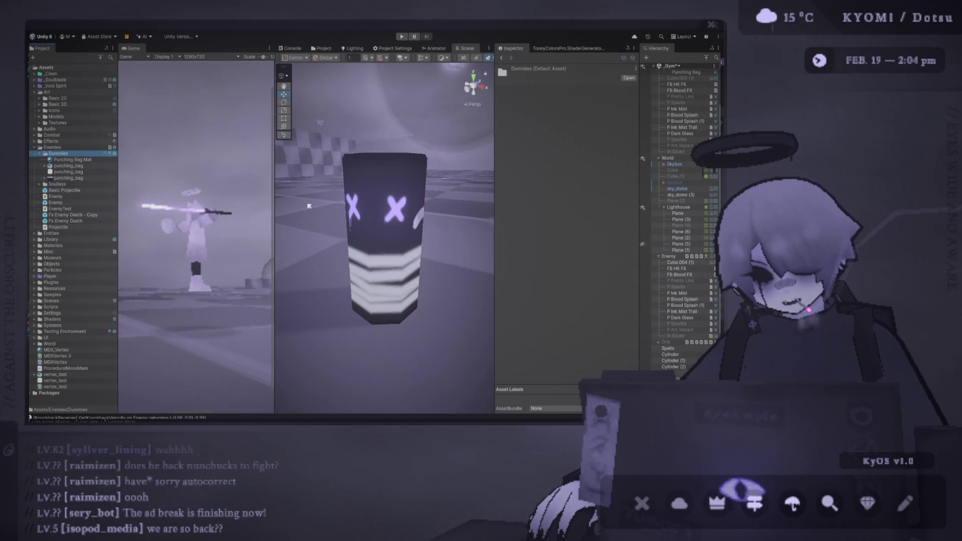
Step: Create a 'Punching Bag Animator' controller and assign it to a new Animator on punching_bag
text(Punching Bag Animato)
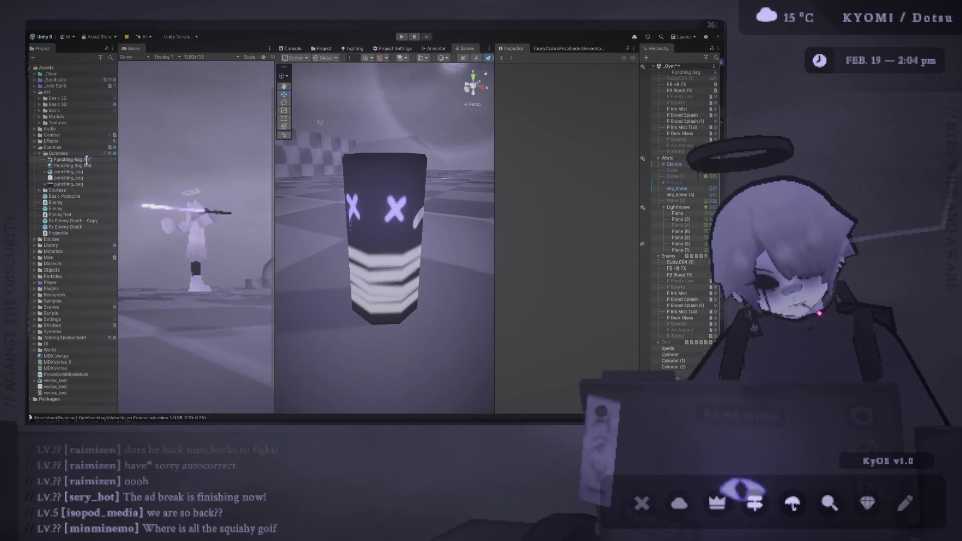
text(r)
key(Return)
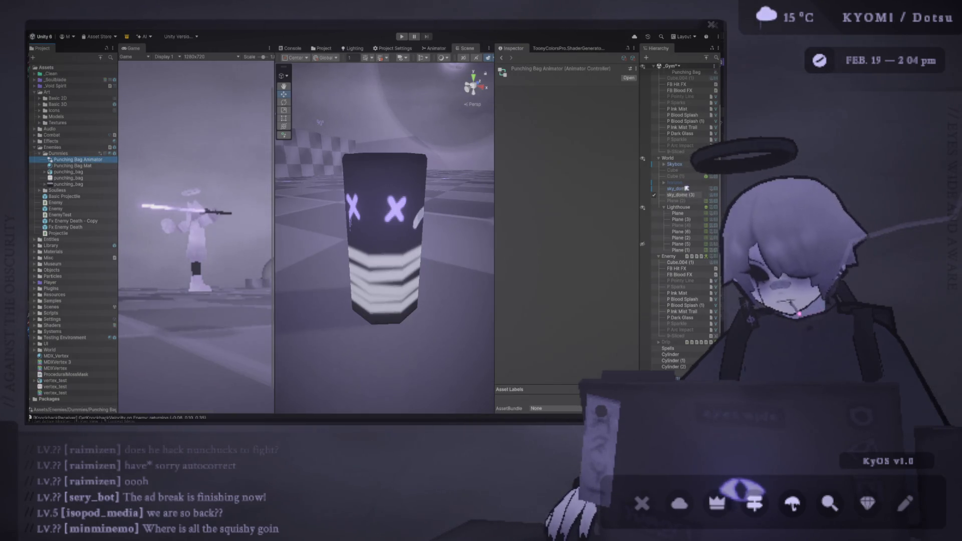
click(391, 180)
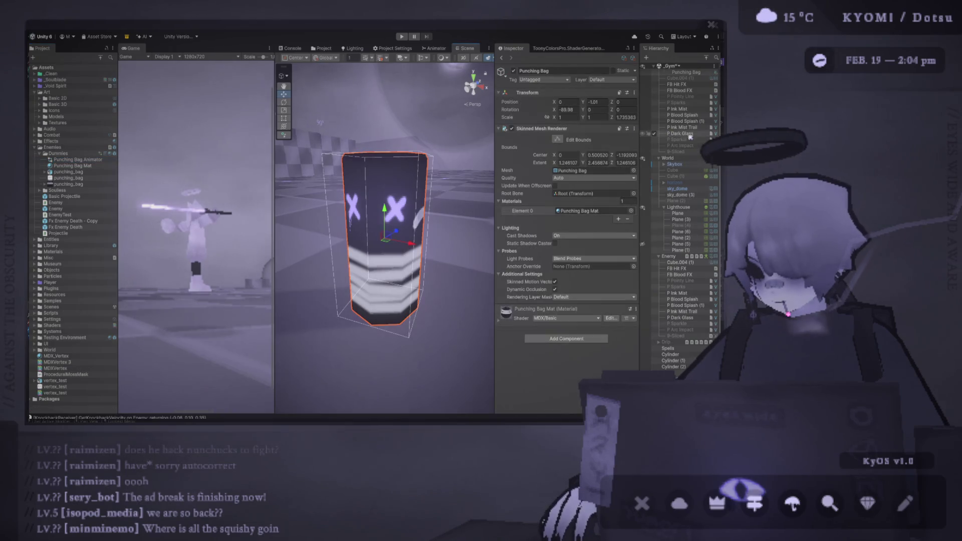
scroll(696, 208, up, 2)
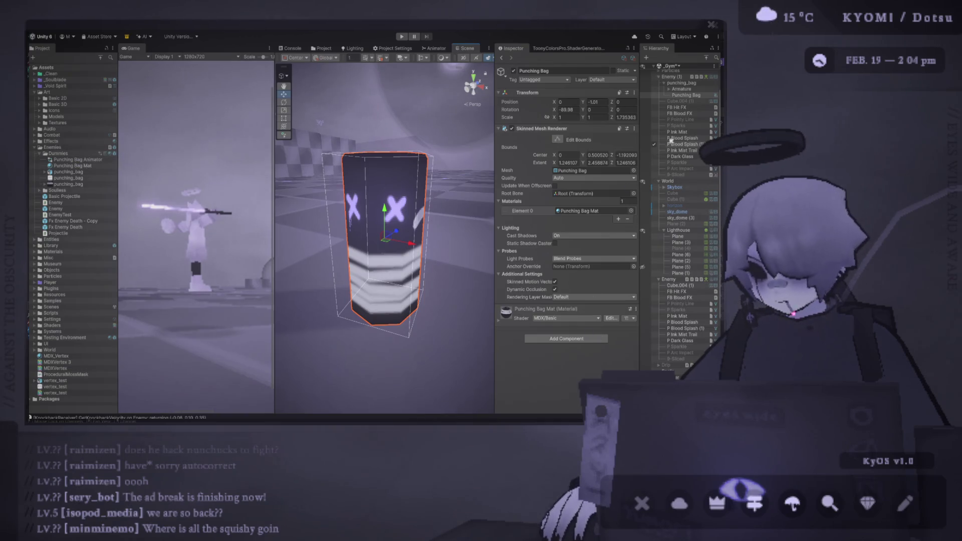
click(681, 83)
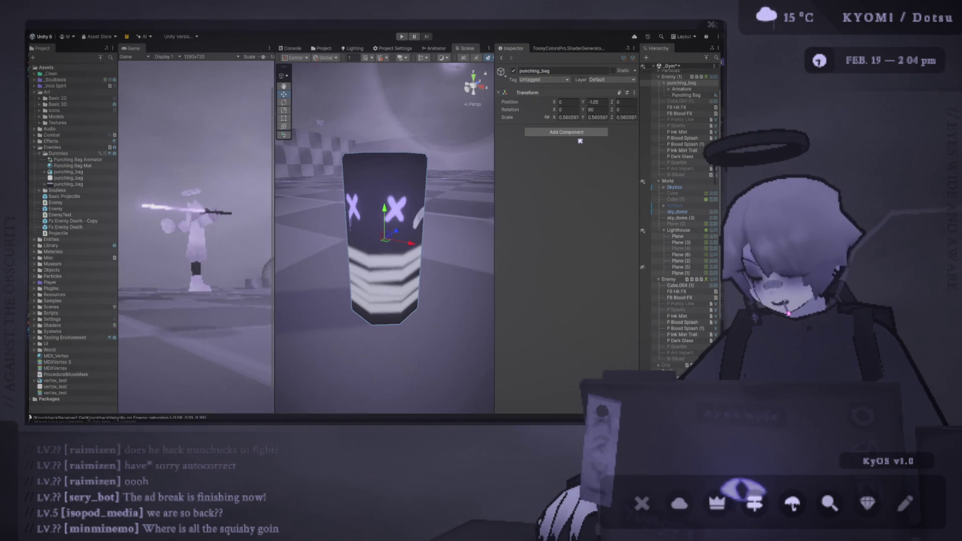
drag(580, 141, 580, 142)
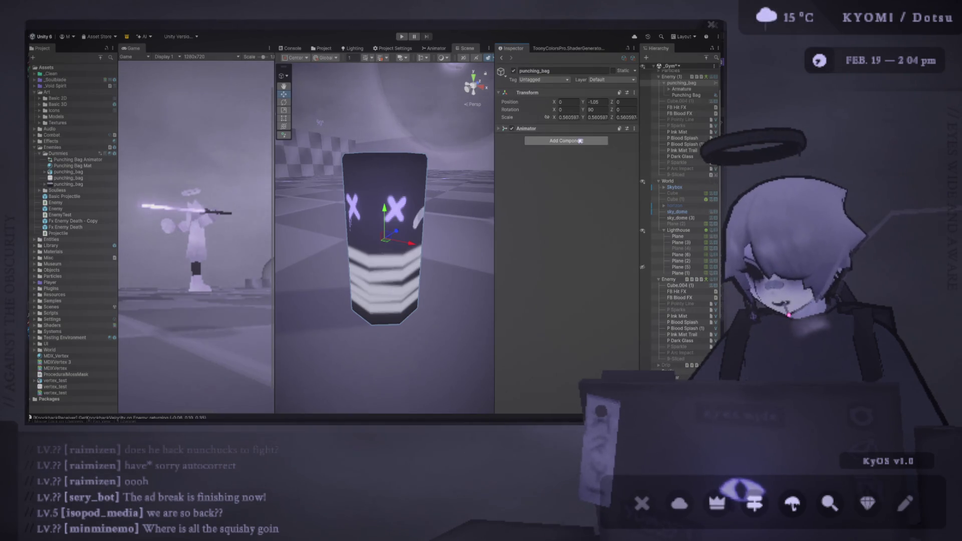
drag(75, 159, 580, 138)
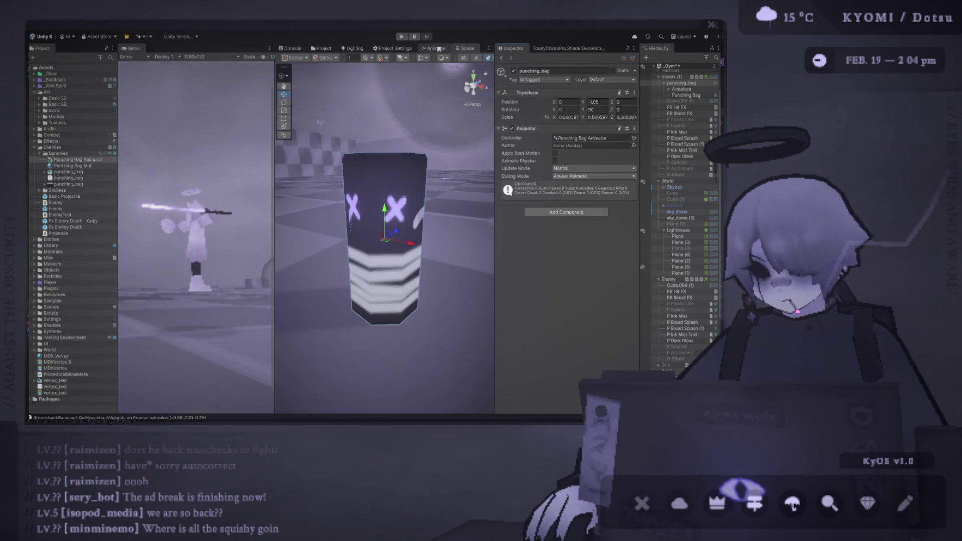
Step: Open the Punching Bag Animator graph and arrange the panels so its Any State and Entry nodes show
click(435, 48)
drag(275, 119, 168, 124)
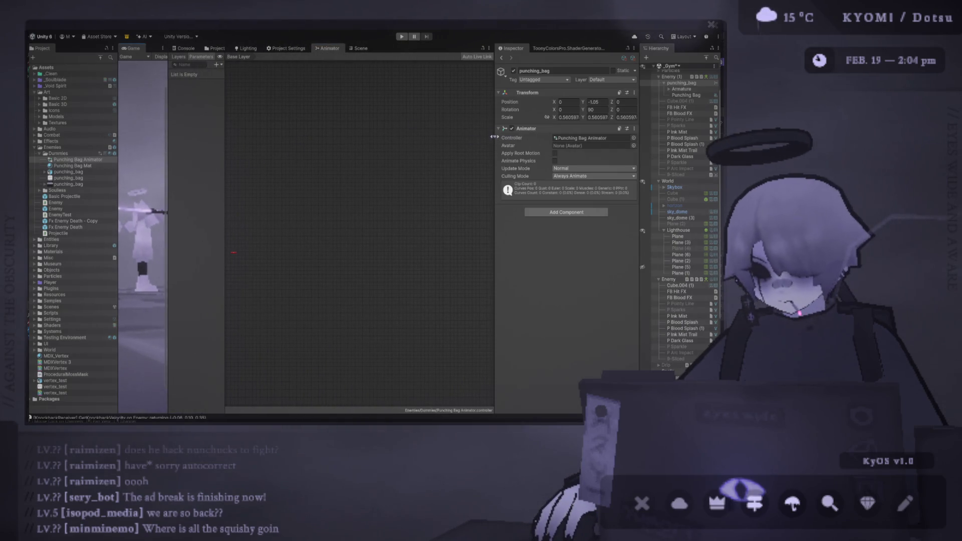
drag(494, 136, 511, 136)
middle_drag(230, 254, 352, 266)
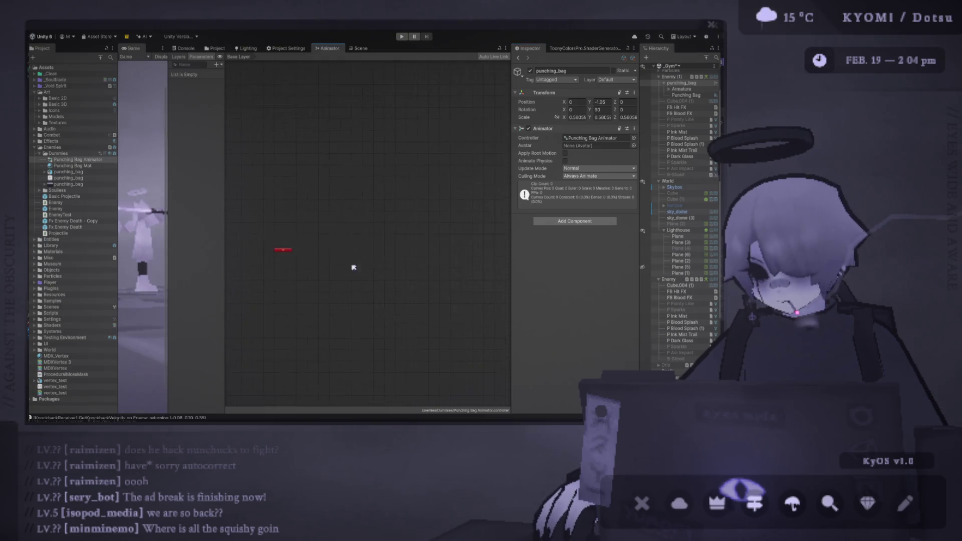
click(77, 154)
click(78, 160)
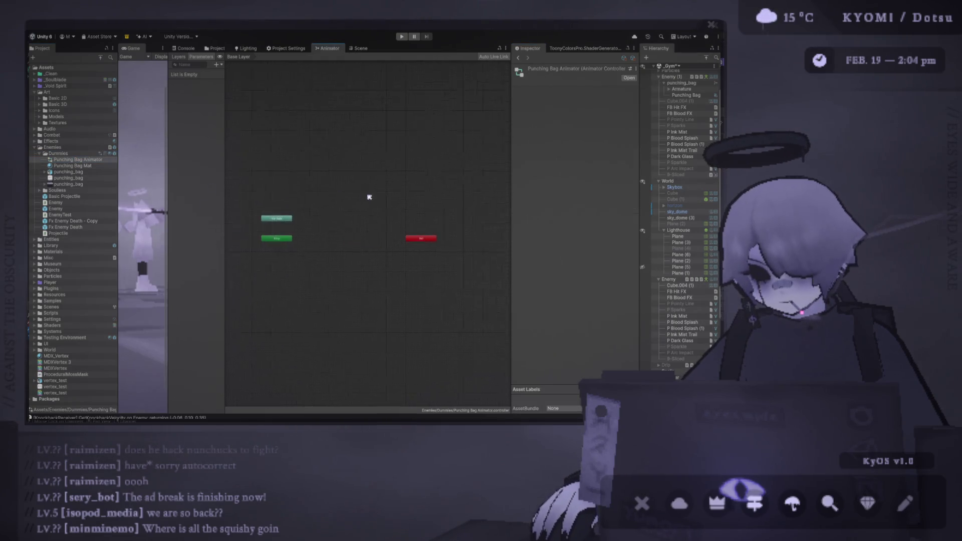
Step: Add two empty states named Idle and Hit, with Hit placed beside Any State
click(495, 175)
drag(408, 176, 425, 256)
click(547, 70)
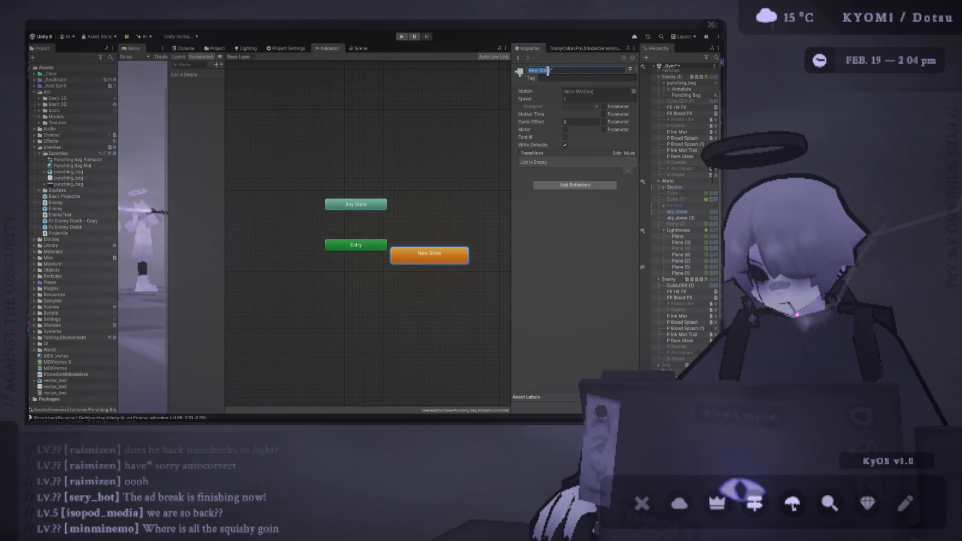
text(Idle)
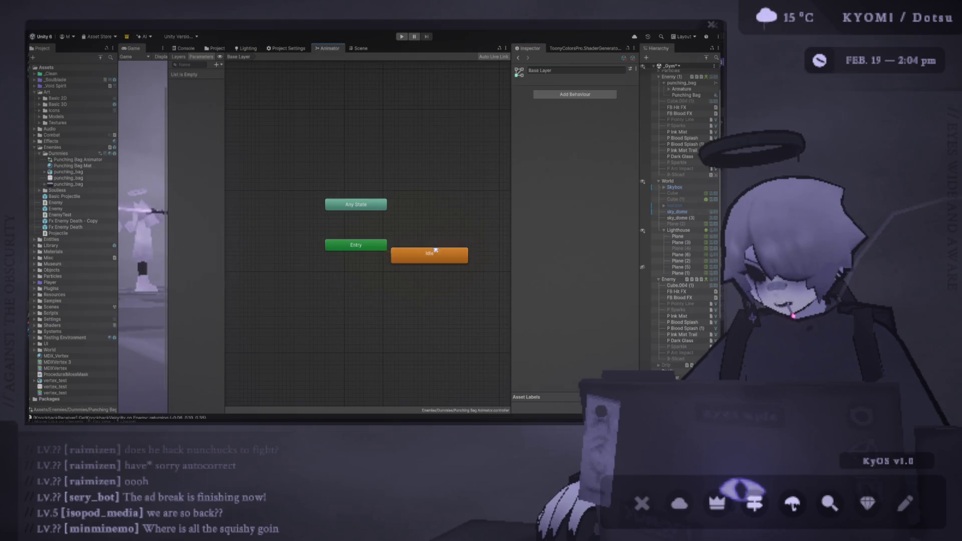
key(ctrl+d)
drag(460, 265, 434, 215)
click(567, 70)
text(Hit)
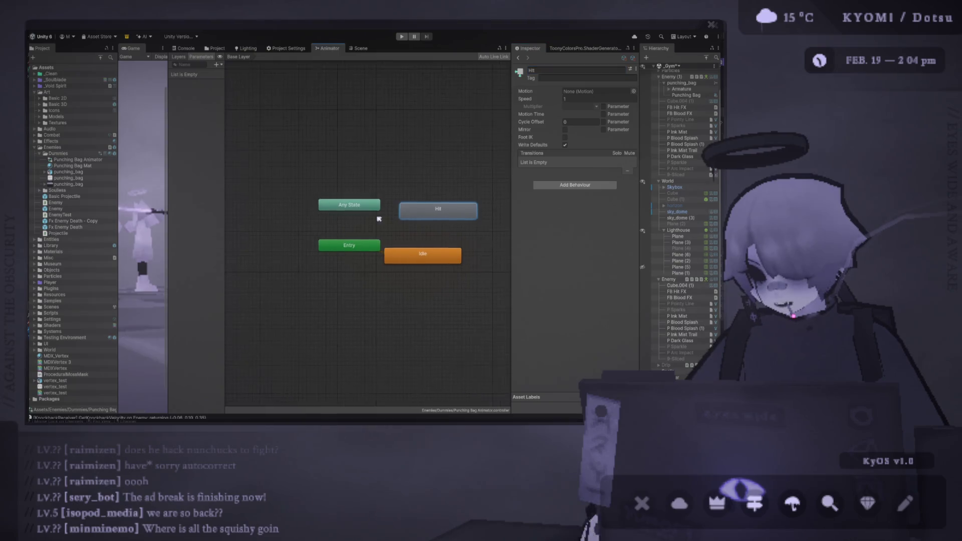
middle_drag(378, 214, 348, 203)
drag(410, 199, 394, 211)
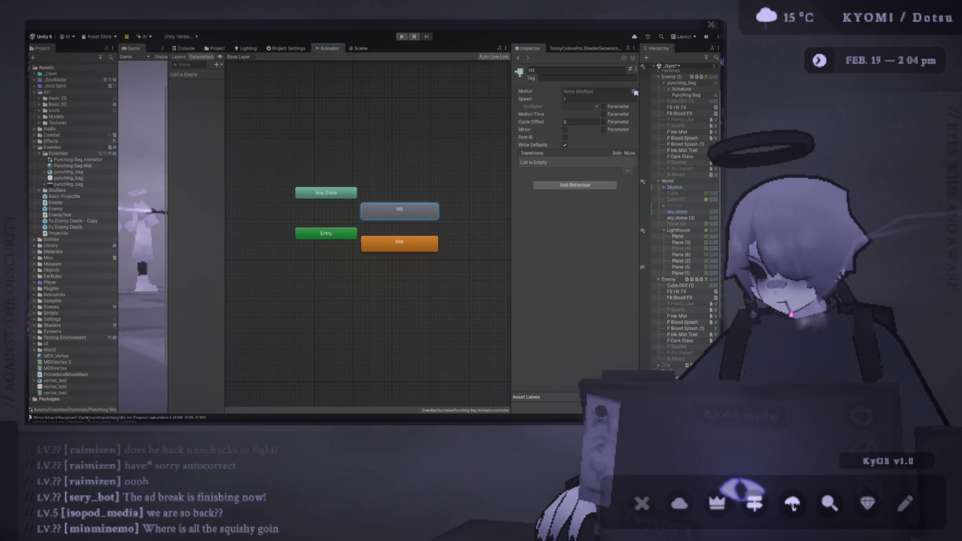
Step: Inspect the punching_bag model's import settings, then save the punching_bag Blender file
drag(68, 172, 355, 160)
scroll(575, 175, down, 2)
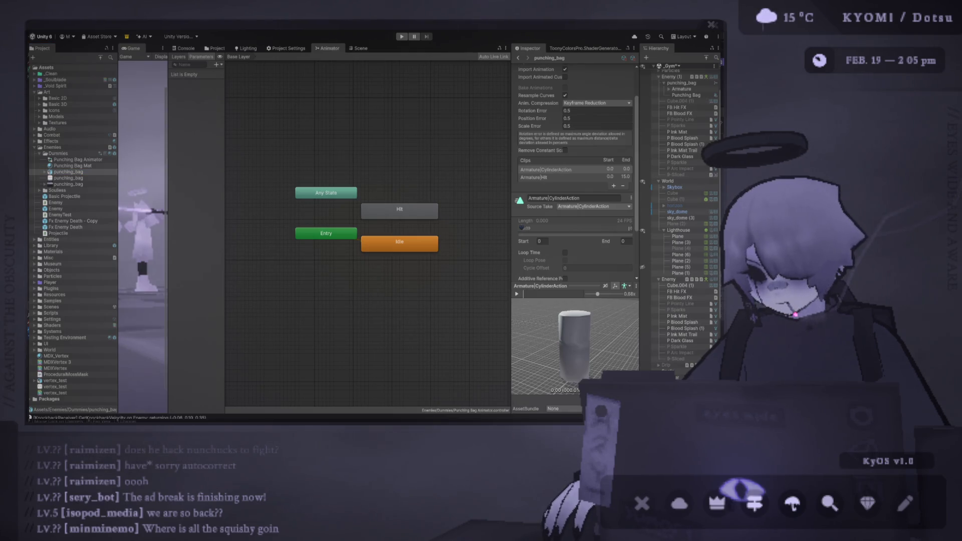
key(alt+Tab)
key(ctrl+s)
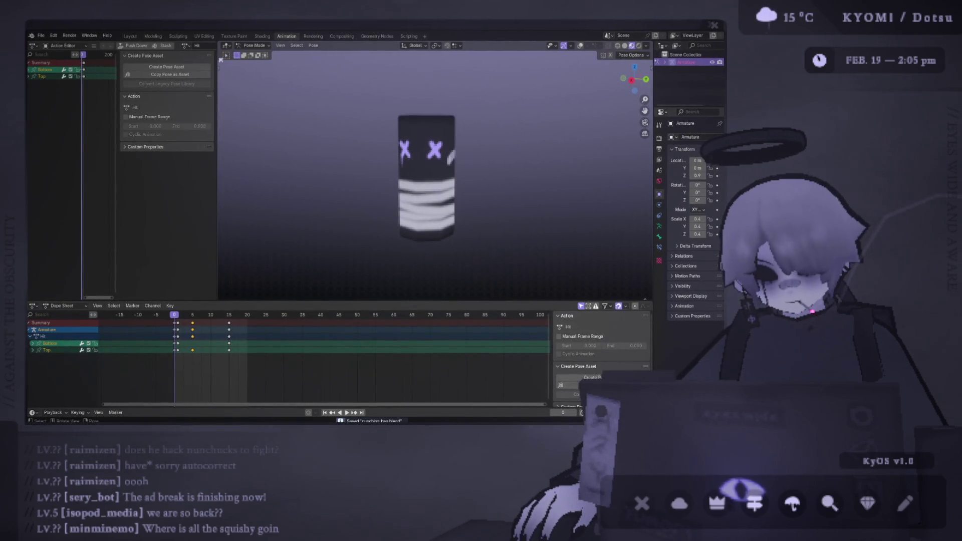
Step: Duplicate the Hit action as a new action named Idle with Fake User enabled
click(221, 61)
drag(218, 60, 316, 61)
click(232, 45)
click(204, 45)
text(Idle)
key(Return)
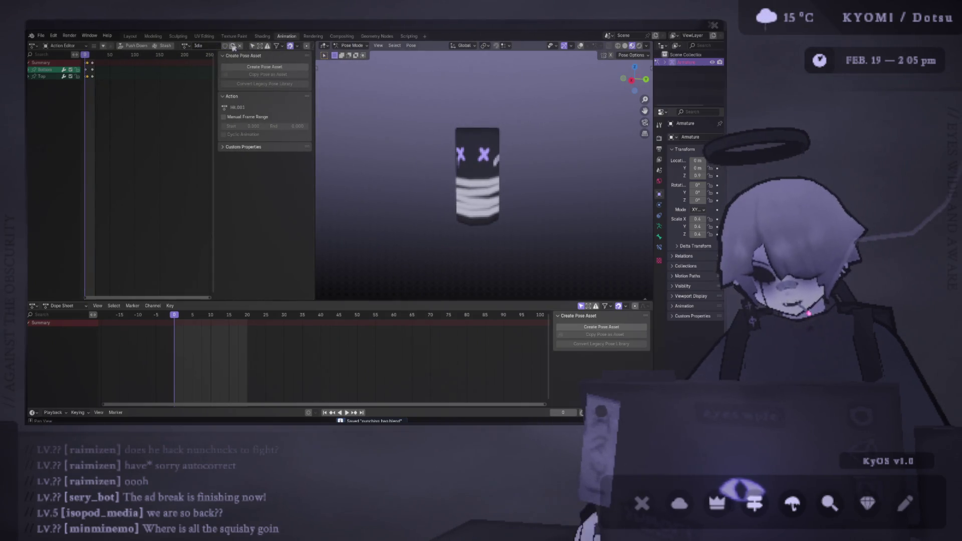
click(225, 46)
Step: Delete every Idle keyframe after frame 0, keeping only the starting pose
click(581, 46)
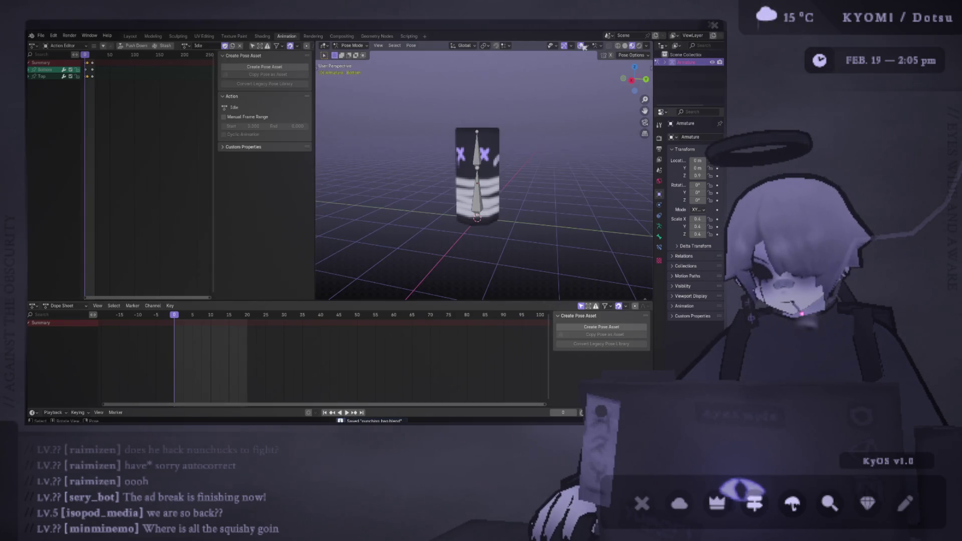
key(a)
drag(271, 378, 180, 320)
key(Delete)
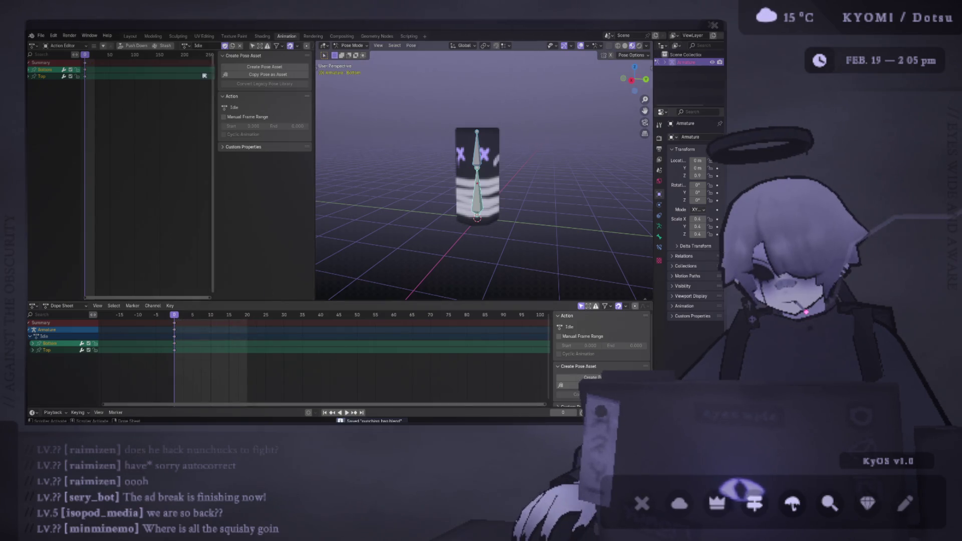
key(alt+Tab)
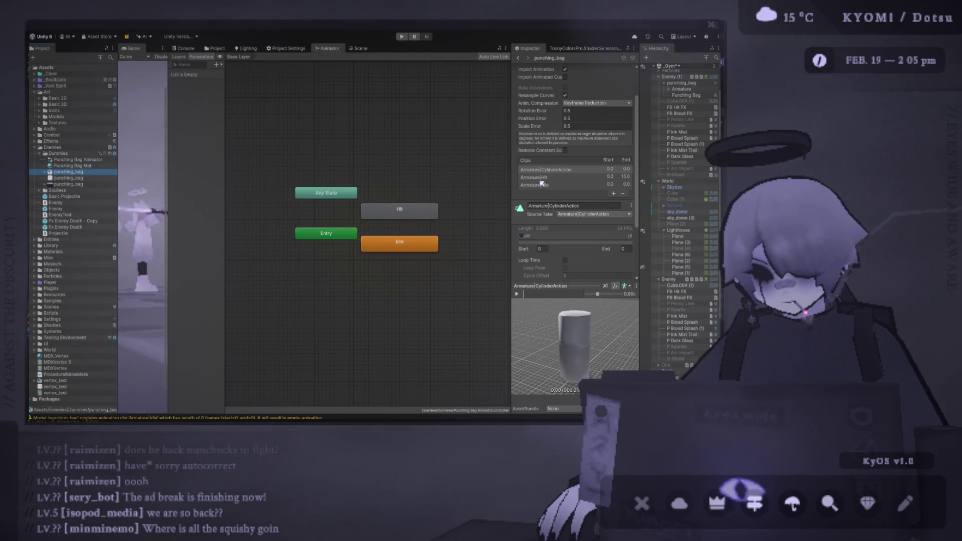
Step: Remove the CylinderAction clip and set the Armature|Idle clip's End frame to 1
click(617, 205)
click(623, 194)
click(565, 177)
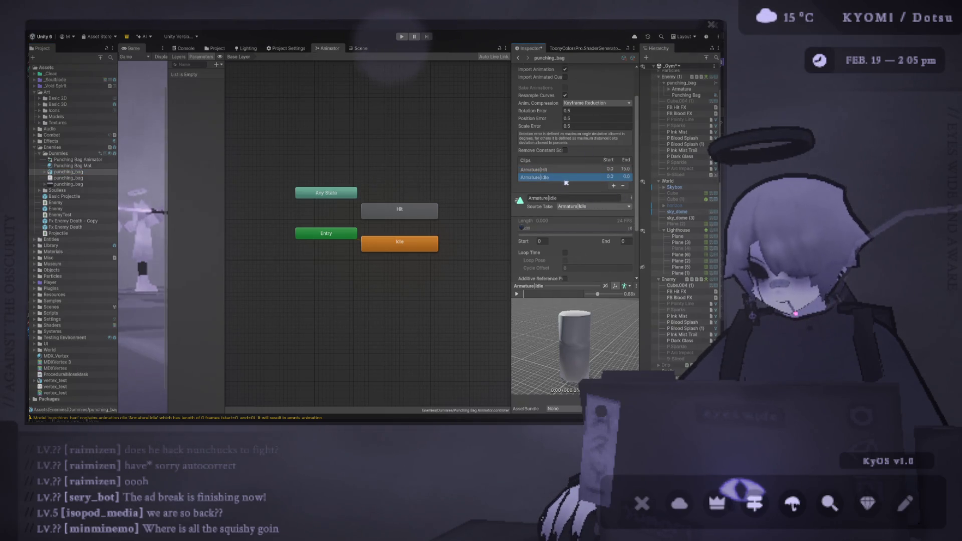
click(626, 242)
text(1)
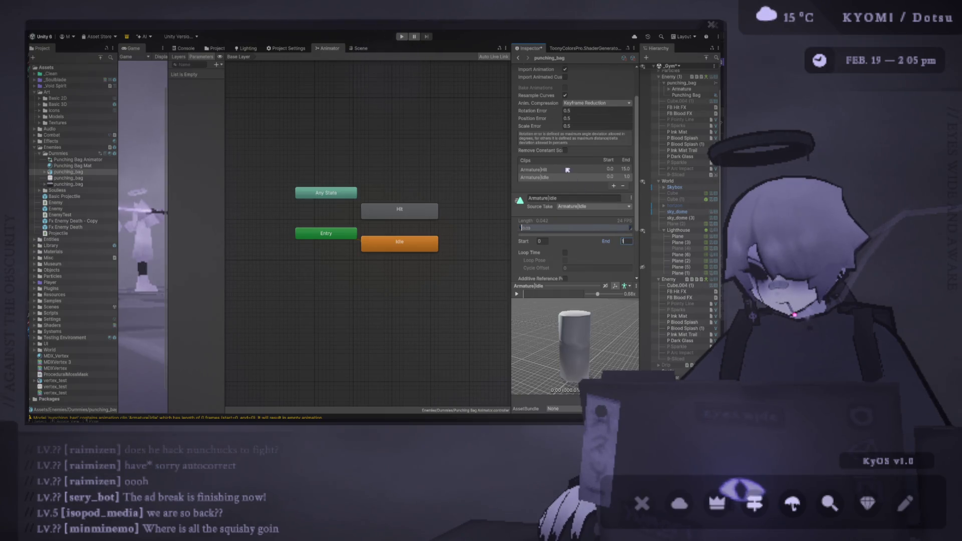
click(567, 170)
scroll(591, 216, down, 3)
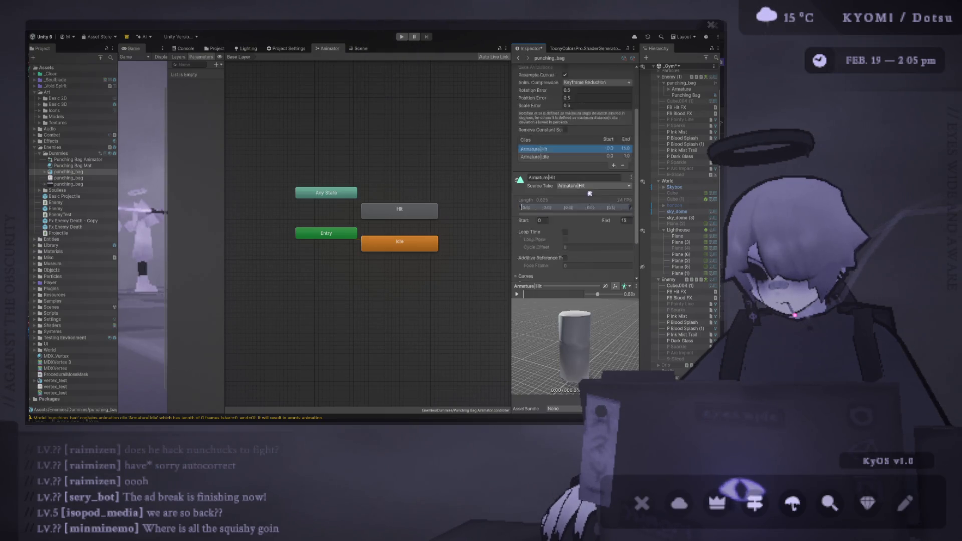
click(395, 215)
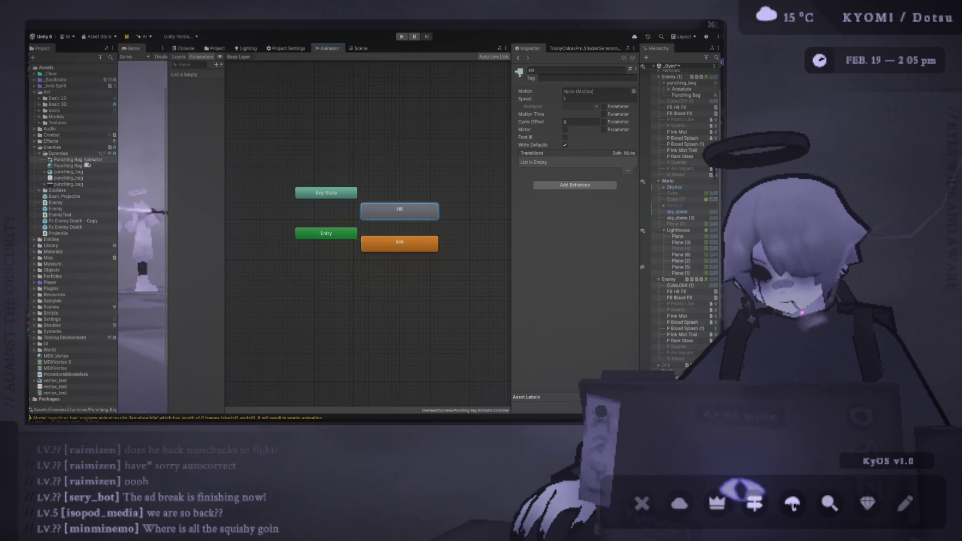
Step: Assign Armature|Hit and Armature|Idle as the states' motions and add a Hit-to-Idle transition
click(45, 172)
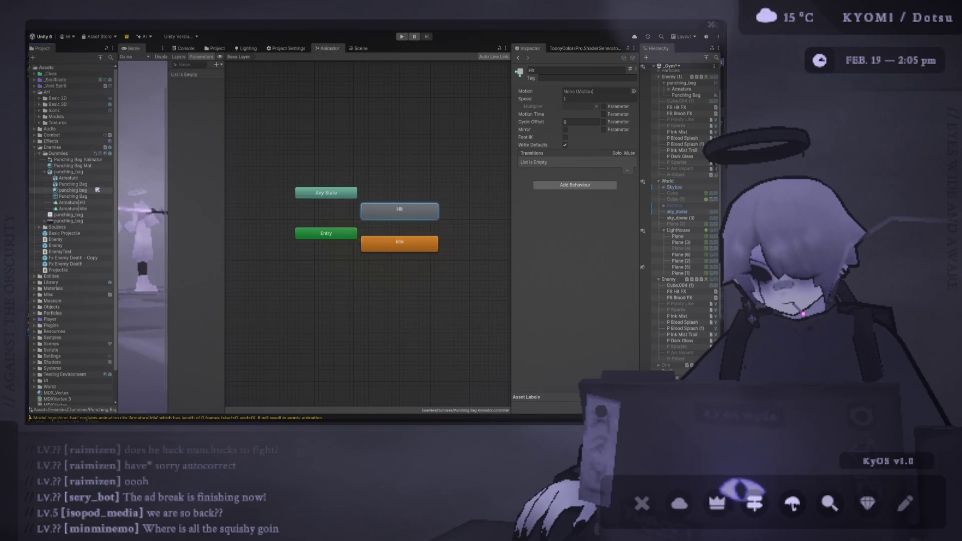
drag(88, 204, 576, 92)
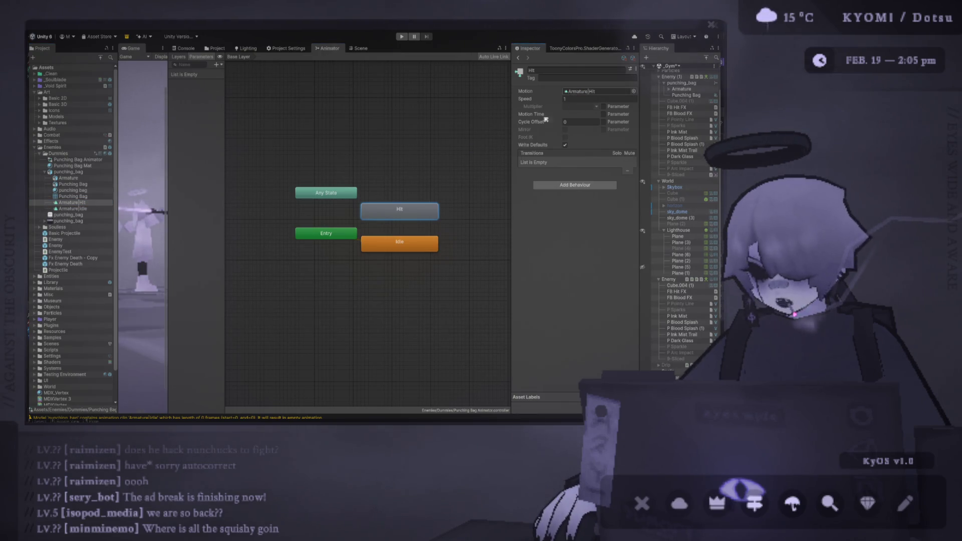
click(399, 243)
drag(72, 208, 576, 92)
click(412, 208)
click(411, 243)
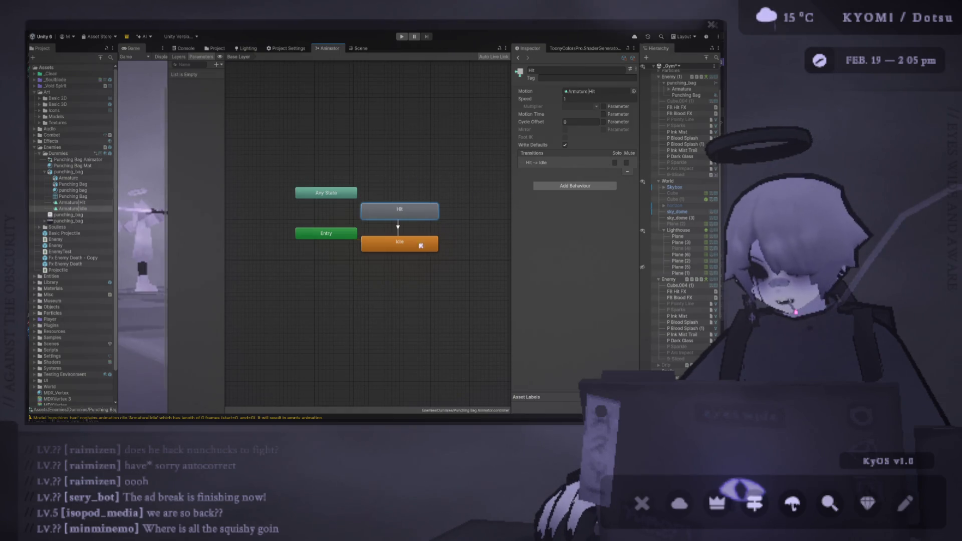
Step: Switch the first imported clip's source take to Idle, leaving looping off, and check the Hit state
click(87, 203)
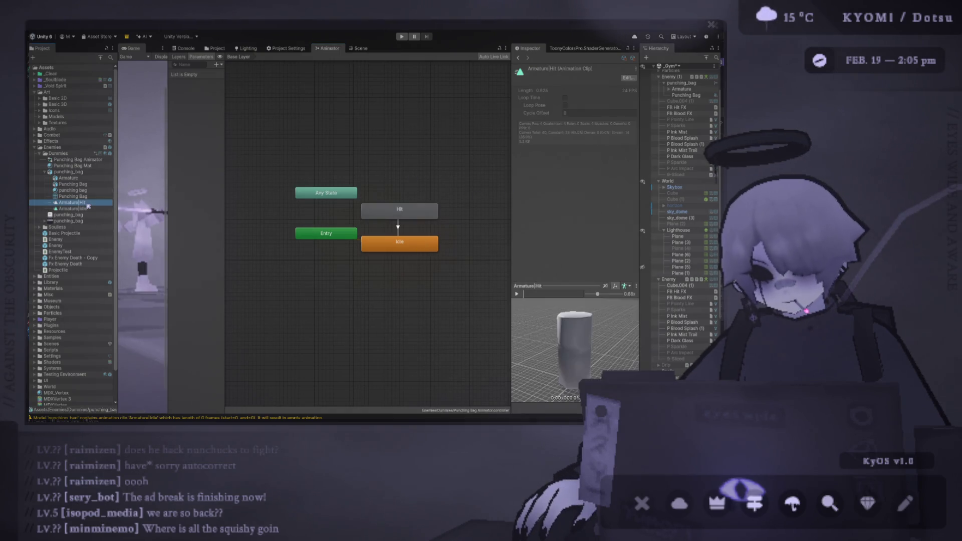
click(70, 172)
scroll(564, 216, down, 3)
click(565, 214)
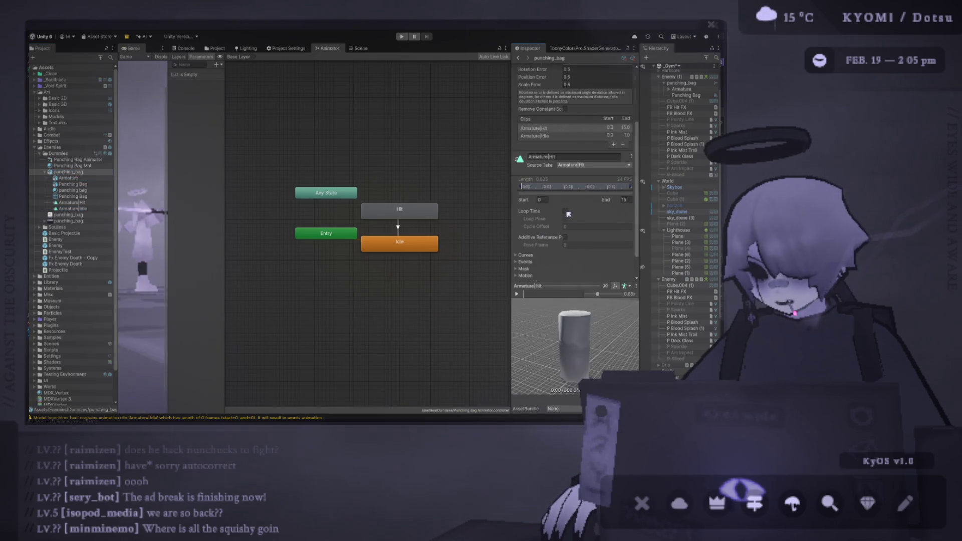
scroll(565, 210, down, 1)
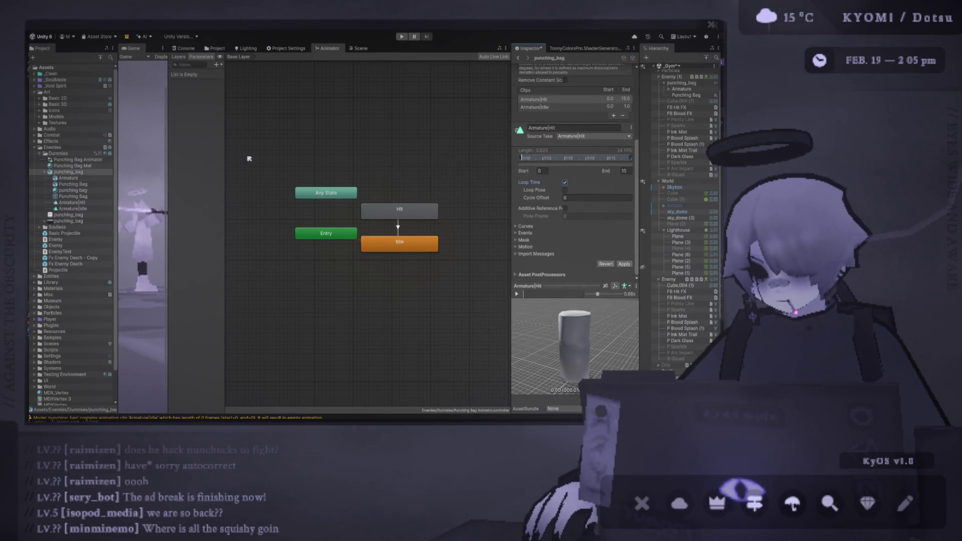
click(566, 183)
click(605, 161)
click(565, 183)
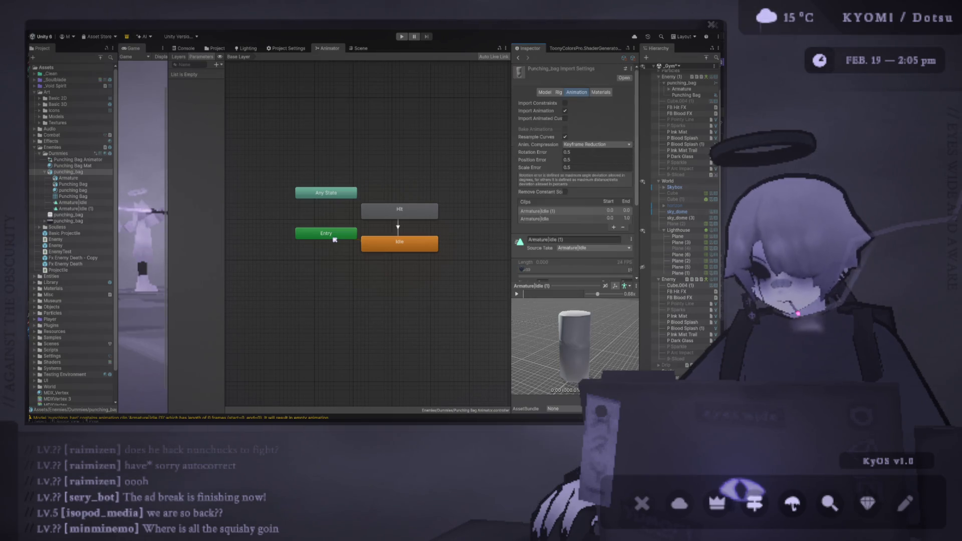
click(400, 217)
drag(223, 70, 244, 85)
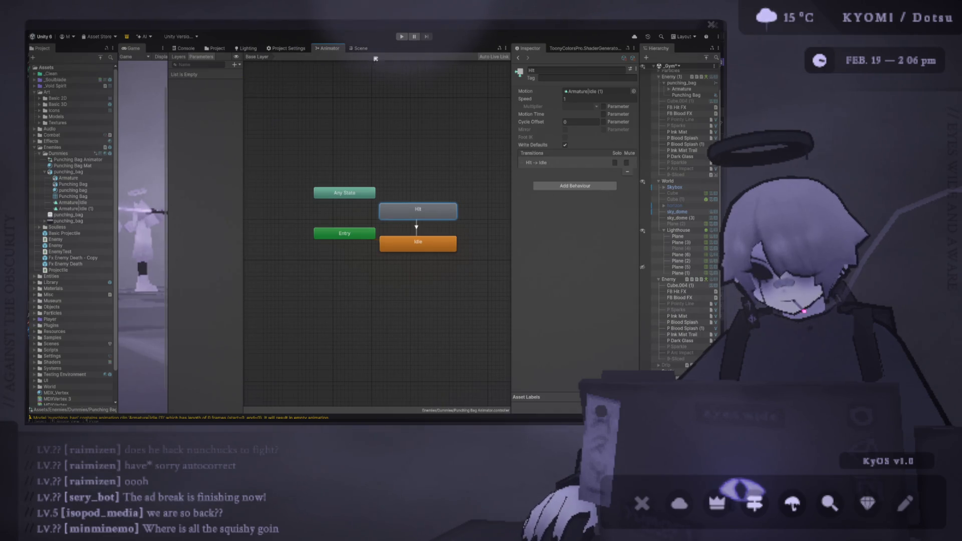
click(360, 48)
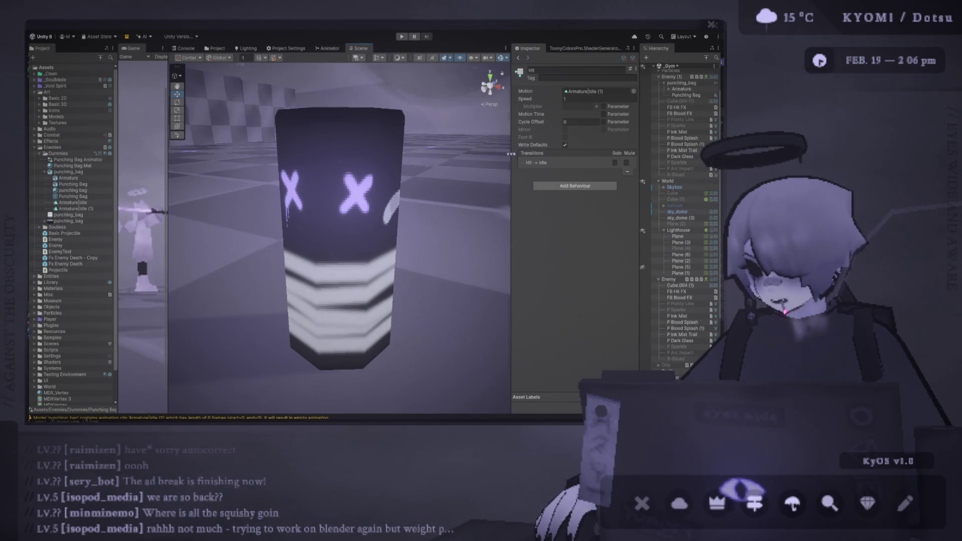
Step: Widen the Inspector and Hierarchy and select the Punching Bag mesh object
drag(511, 153, 471, 154)
drag(640, 166, 591, 166)
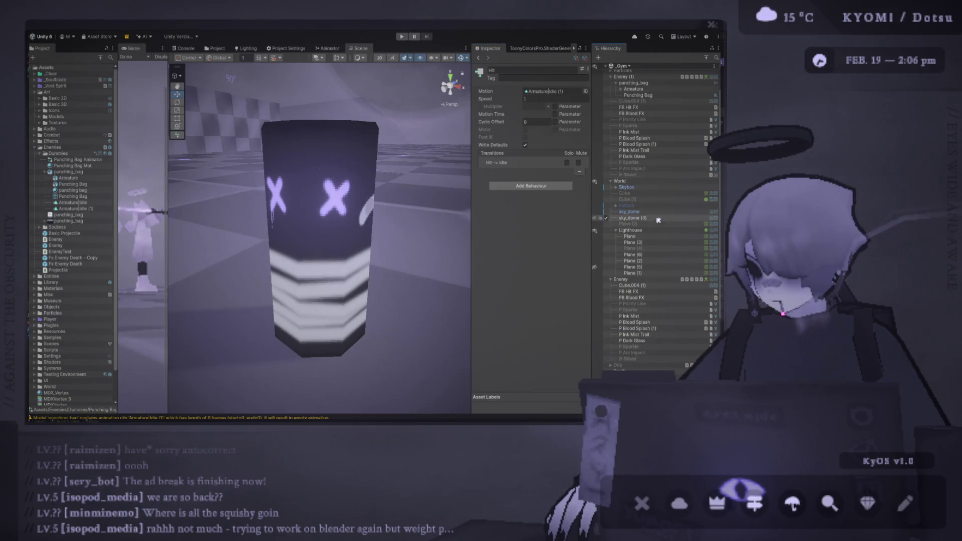
scroll(649, 116, up, 3)
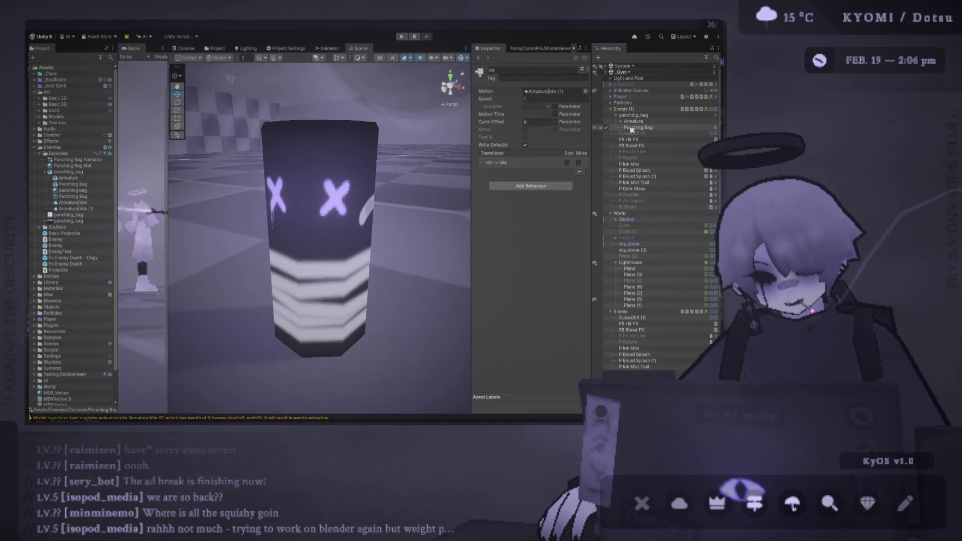
click(642, 128)
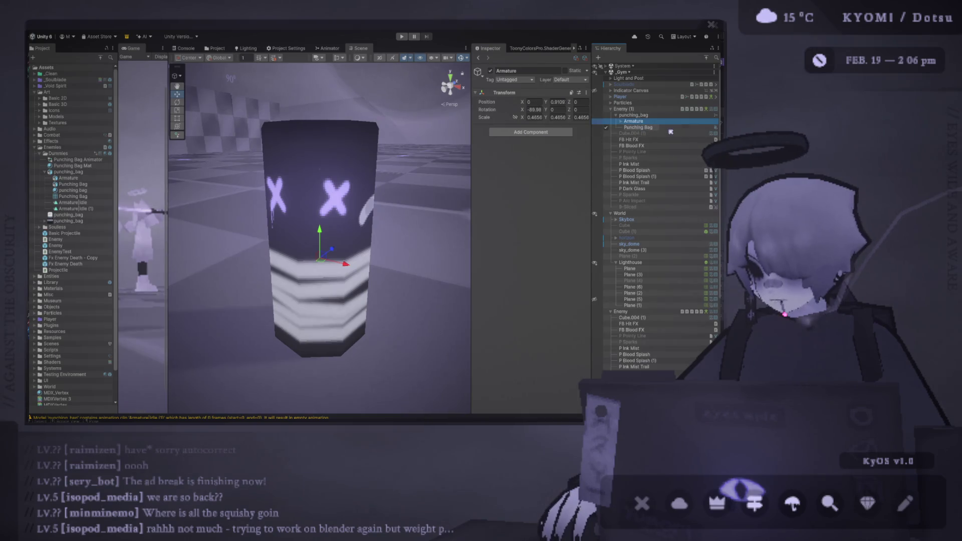
Step: Expand the Armature bones Root > Bottom > Top down to Top_end, then select FB Hit FX
click(621, 121)
click(626, 127)
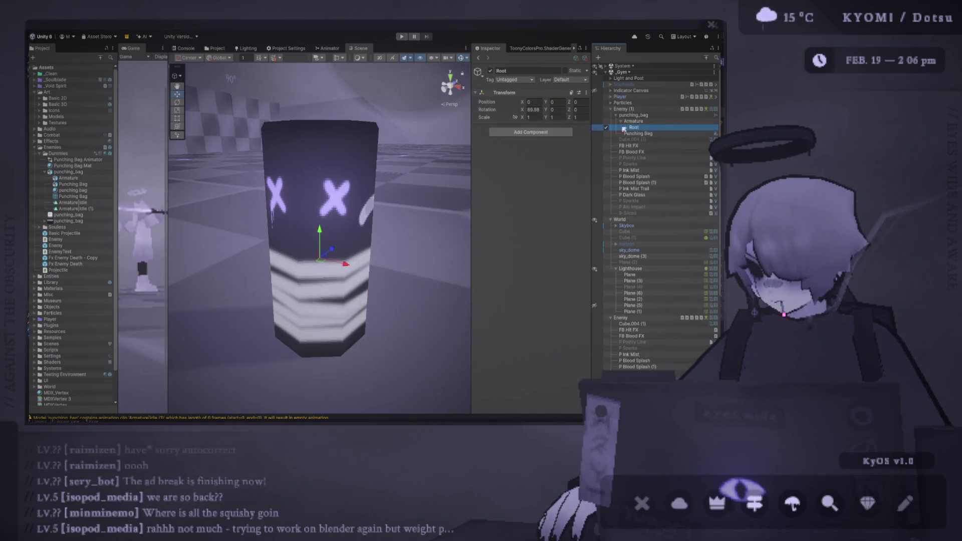
click(626, 128)
click(631, 134)
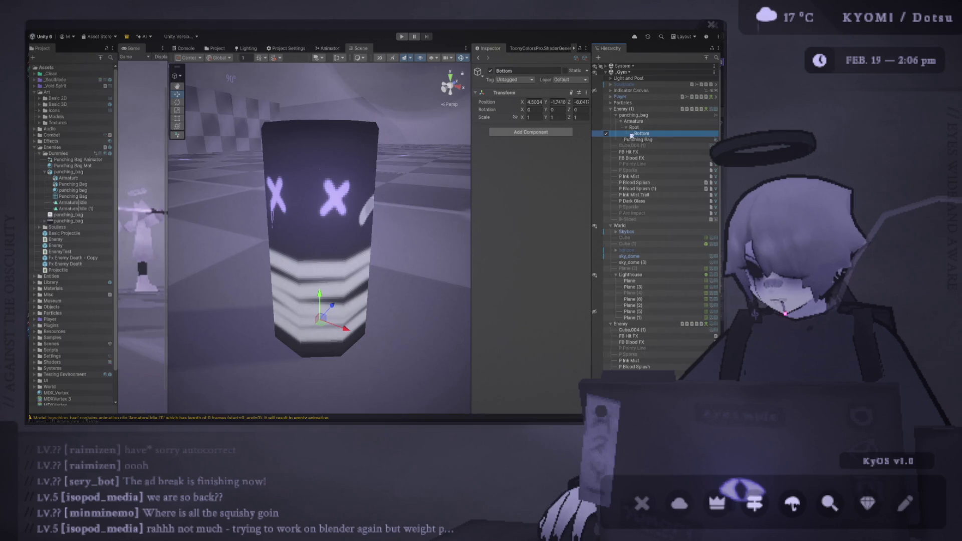
click(631, 133)
click(644, 139)
click(636, 139)
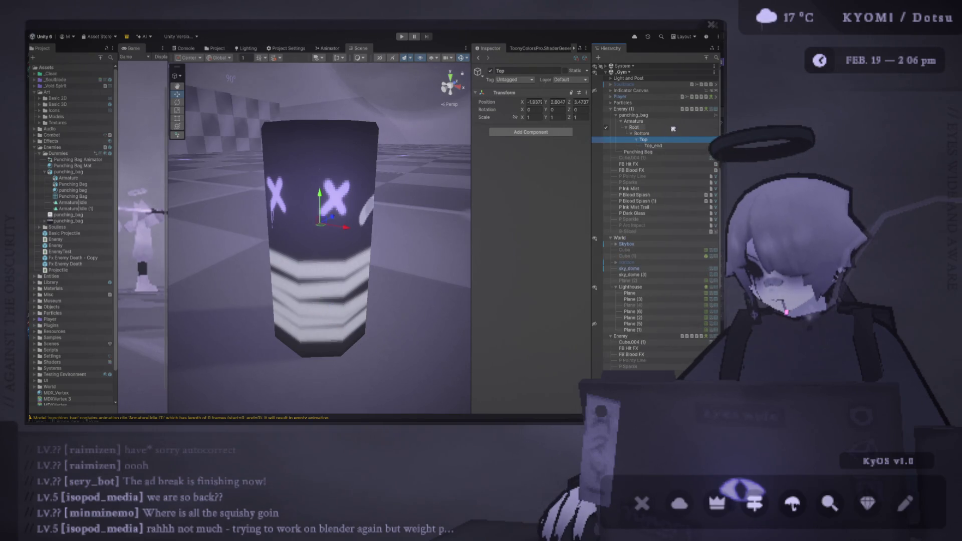
click(636, 114)
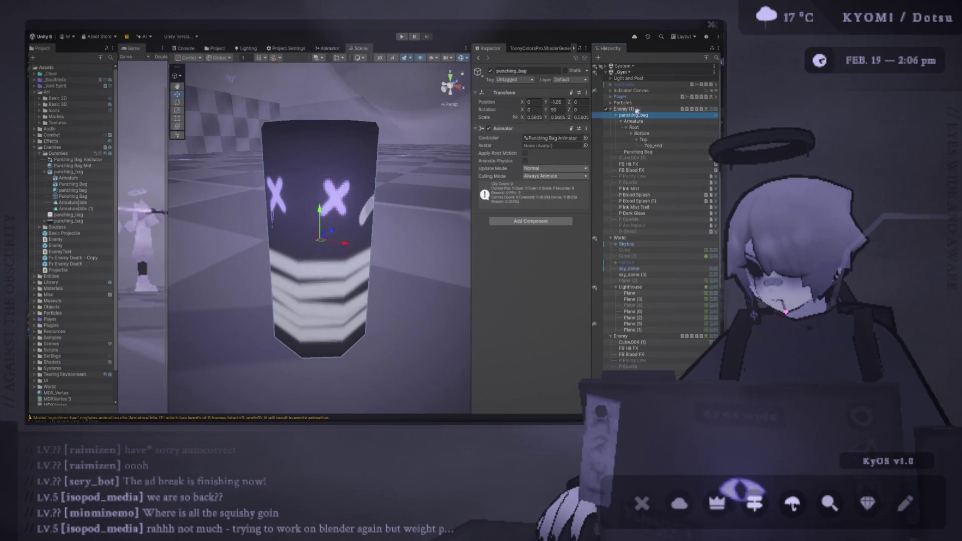
click(650, 164)
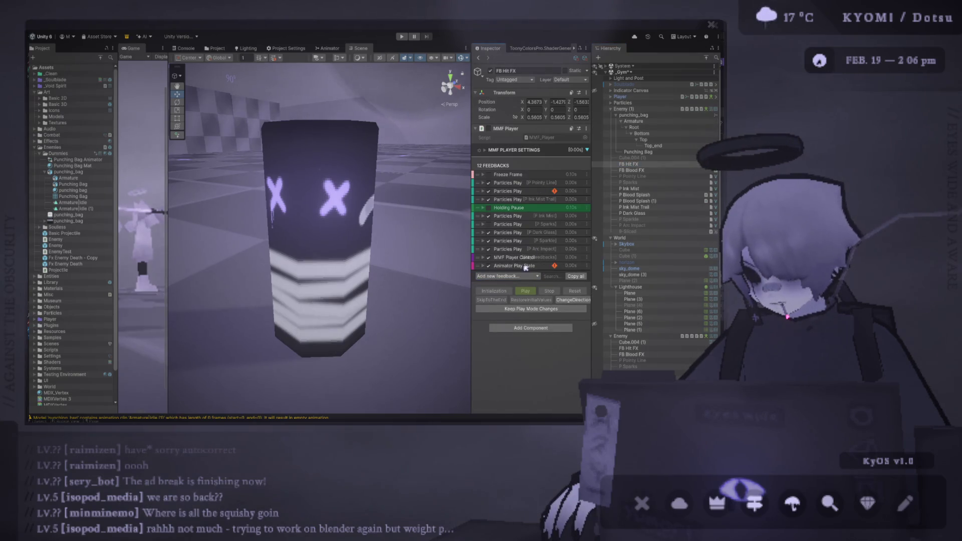
Step: Bind the Armature animator to the Animator Play State feedback with State Name 'Hit'
click(525, 267)
drag(472, 225, 412, 226)
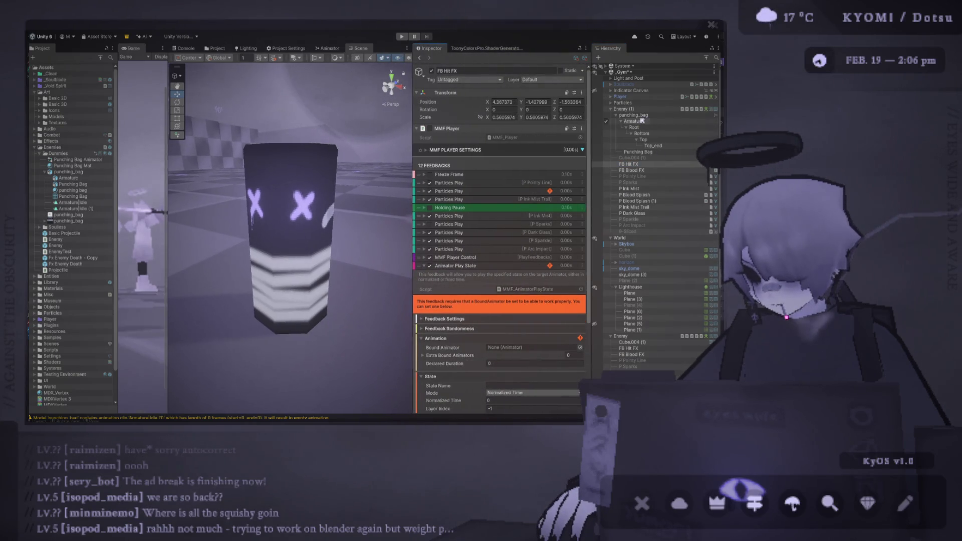
mouse_move(634, 122)
mouse_down()
mouse_move(528, 343)
mouse_move(515, 344)
mouse_up()
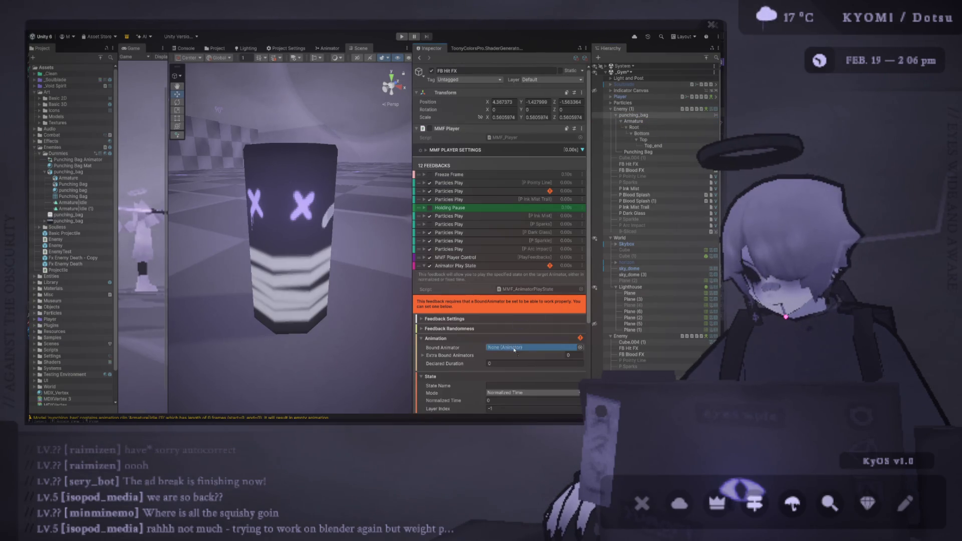
scroll(515, 344, down, 3)
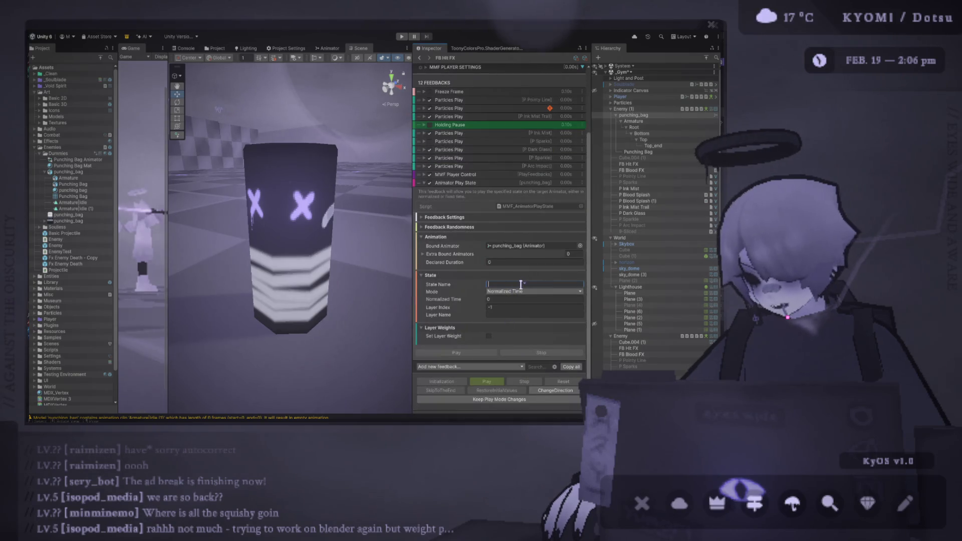
text(Hit)
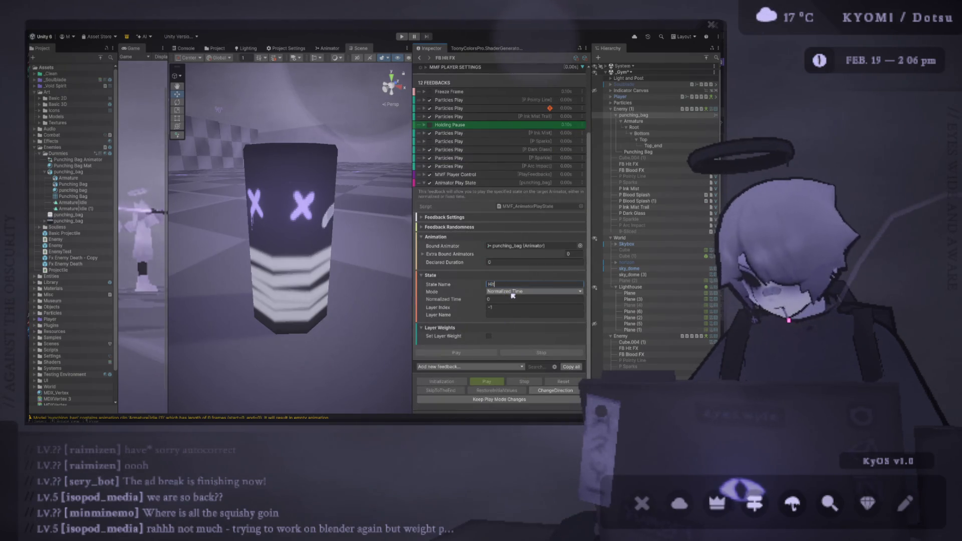
click(497, 305)
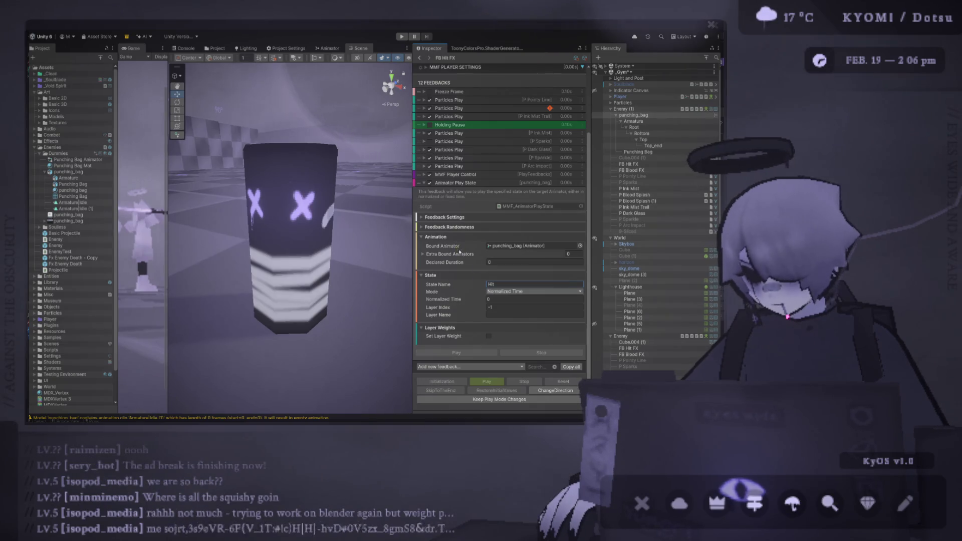
drag(416, 230, 456, 226)
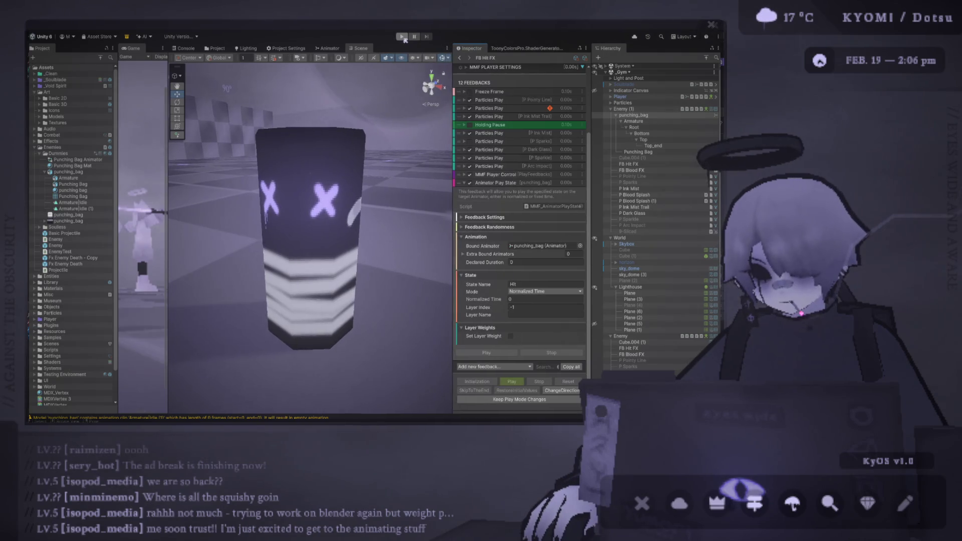
scroll(517, 170, down, 1)
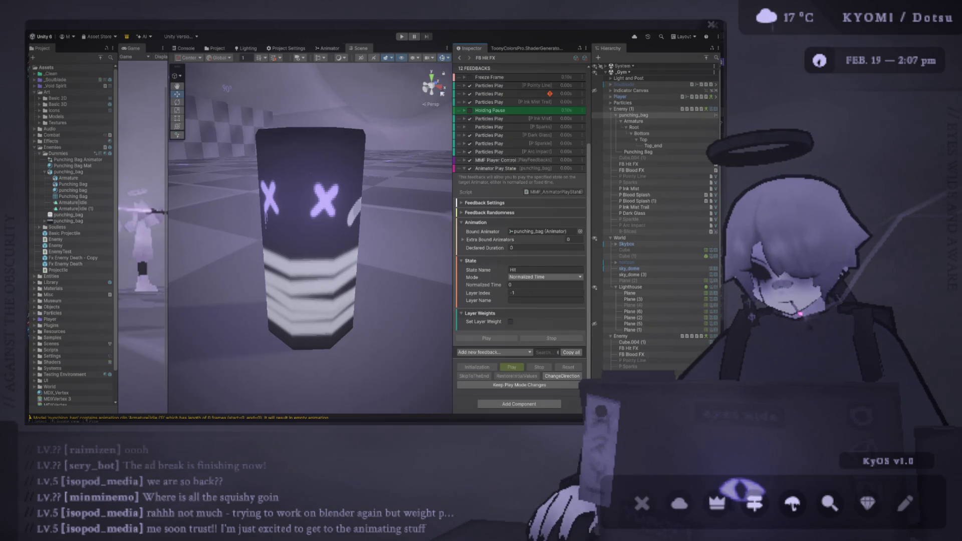
click(401, 36)
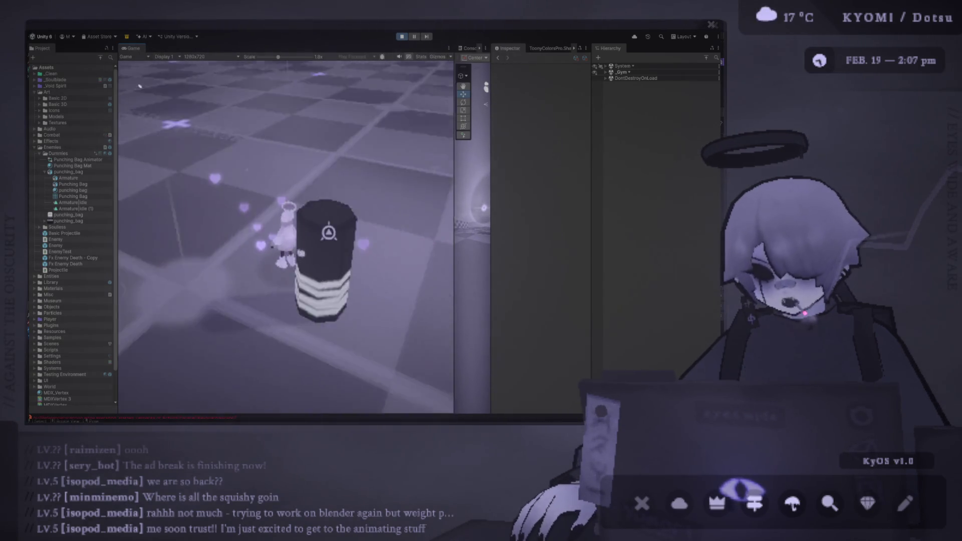
Step: Show the Punching Bag Animator's state graph in the Animator tab beside the running game
click(93, 160)
drag(454, 112, 279, 113)
click(439, 49)
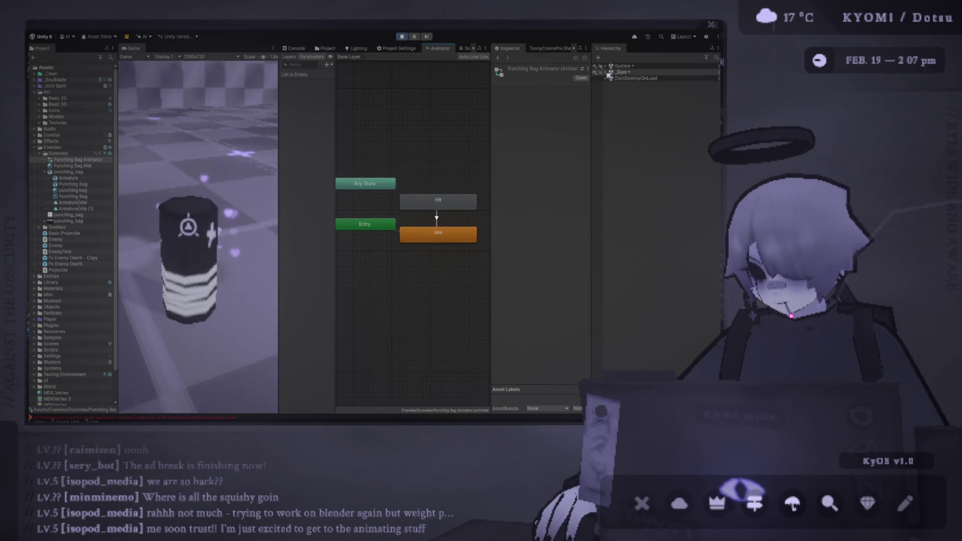
Step: Select Enemy (1)'s punching_bag child and confirm its FB Hit FX feedback uses state name Hit
click(606, 72)
click(623, 108)
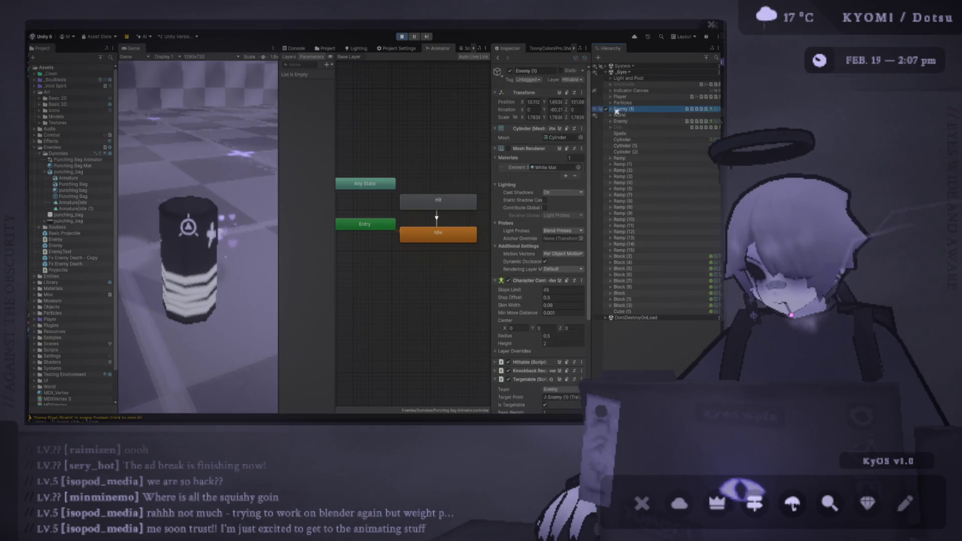
click(610, 109)
click(646, 116)
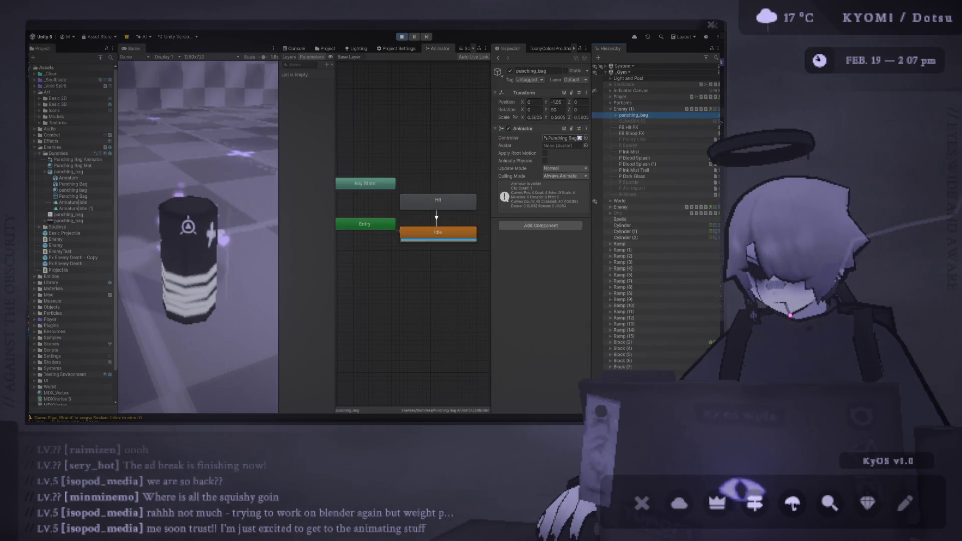
click(646, 127)
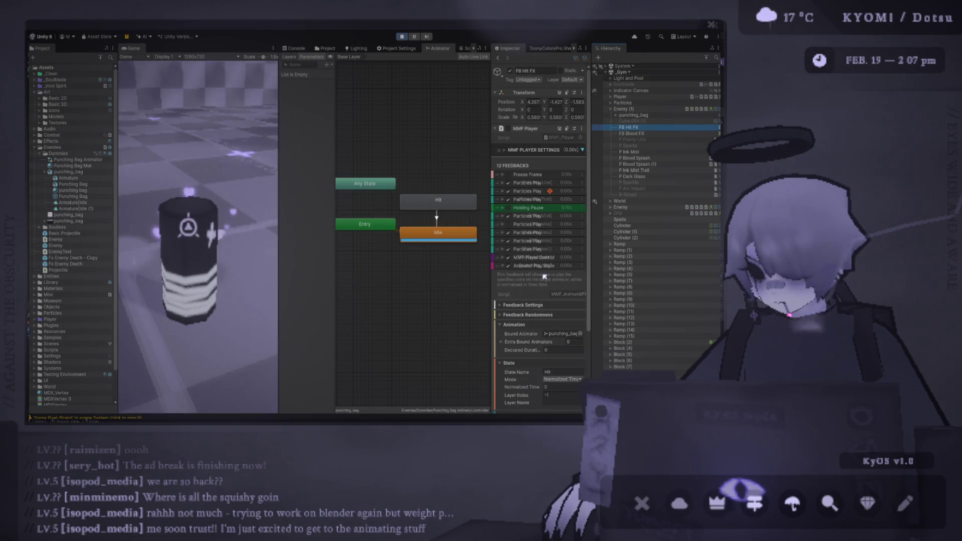
drag(454, 248, 414, 243)
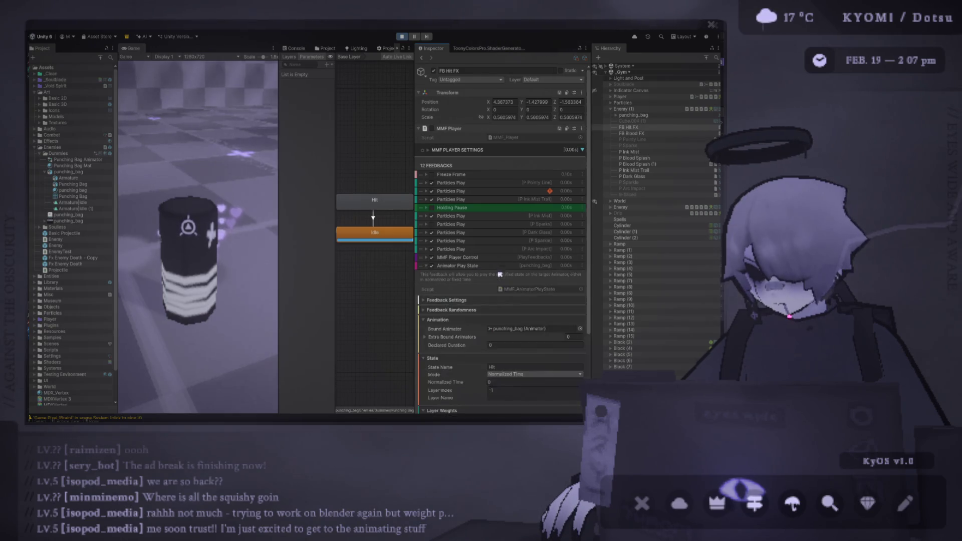
scroll(496, 271, down, 3)
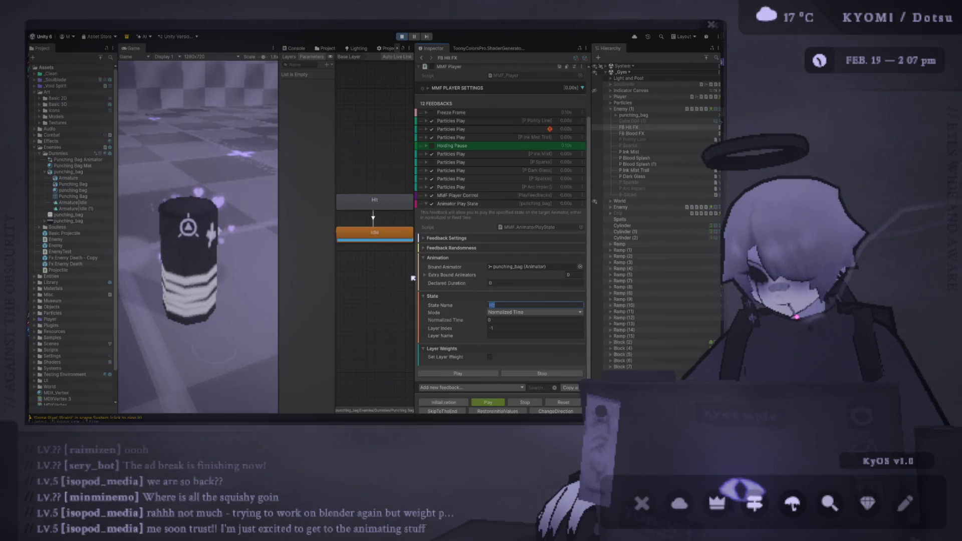
key(Return)
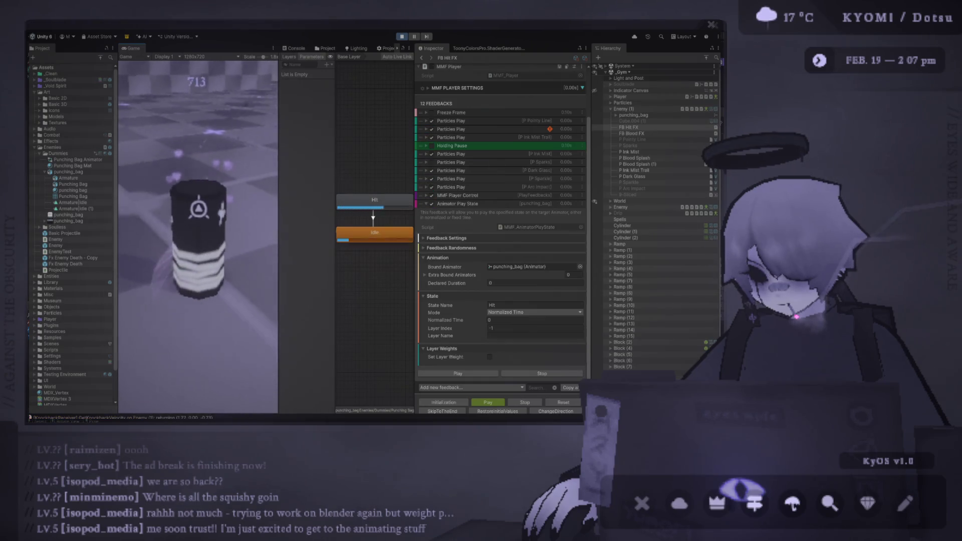
Step: Inspect the Hit state, then open punching_bag's import settings showing Armature|Hit, frames 0–15
click(368, 201)
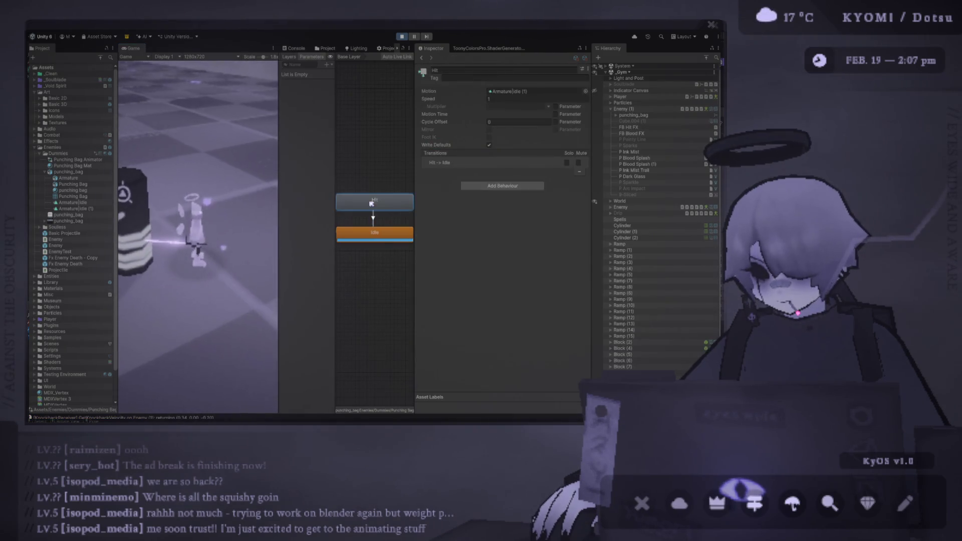
click(98, 210)
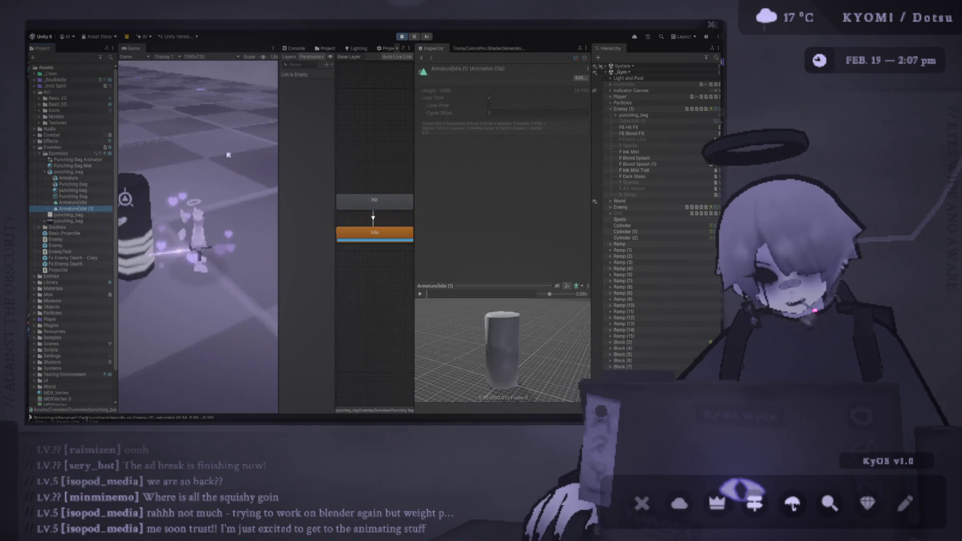
click(68, 172)
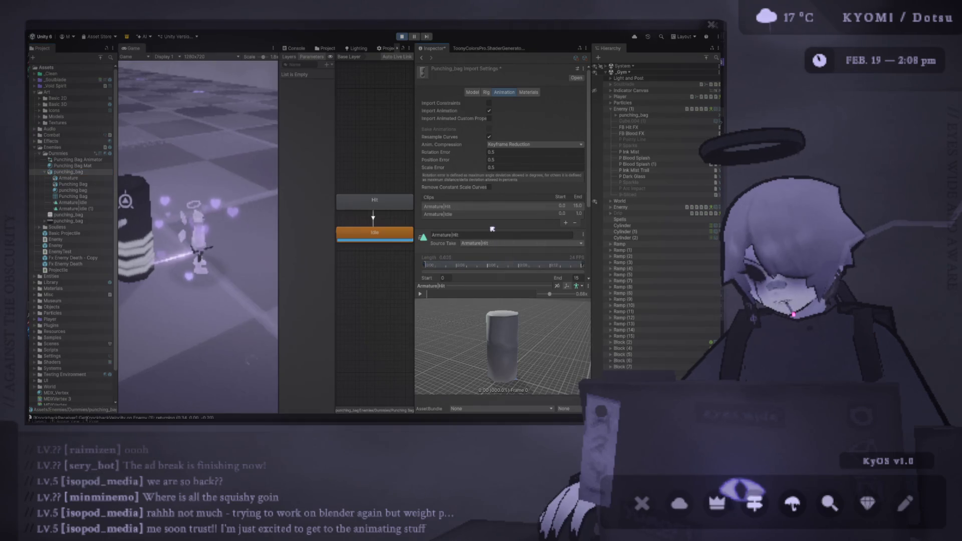
Step: Review Loop Time for the Armature|Hit clip, then play-test hitting the bag in a maximized Game view
scroll(565, 259, down, 3)
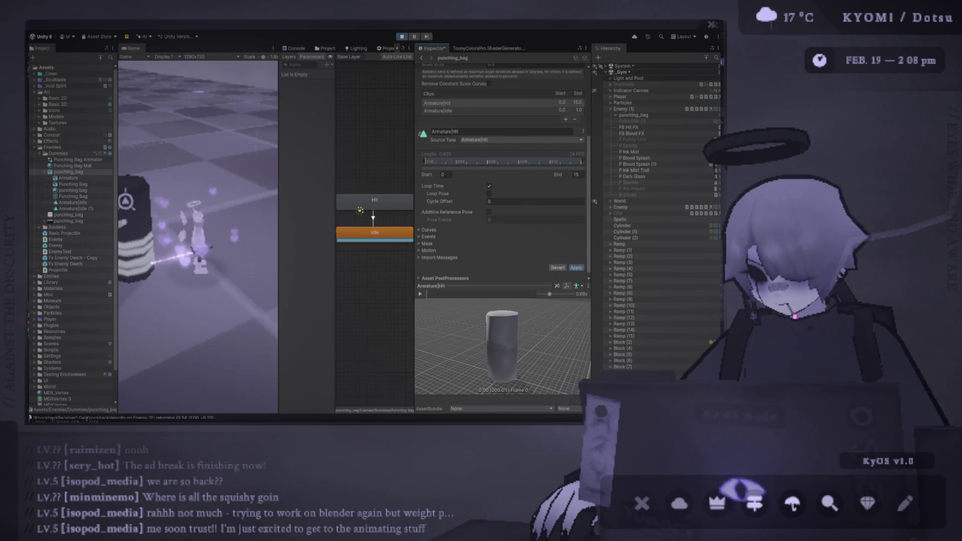
double_click(131, 48)
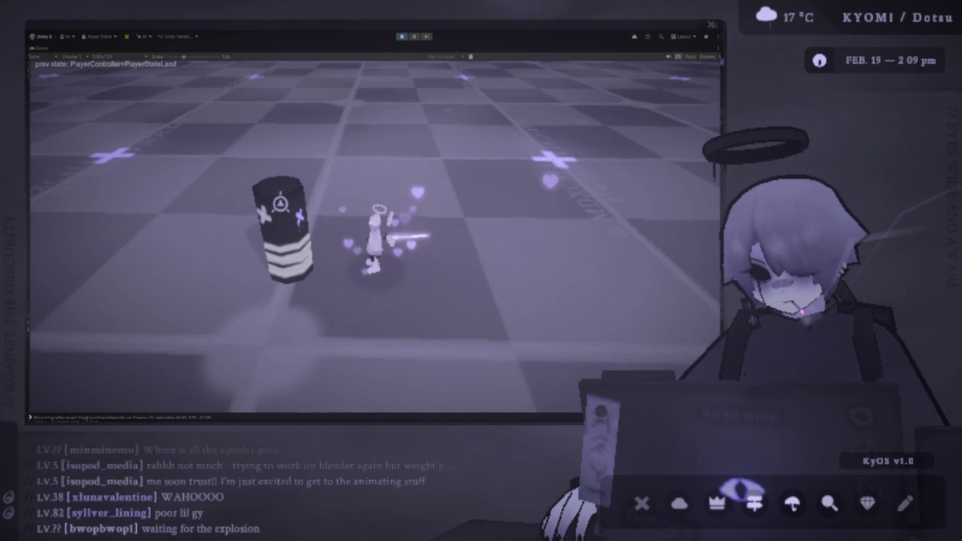
Step: Restore the editor layout and review punching_bag's animator and FB Hit FX feedbacks
double_click(43, 49)
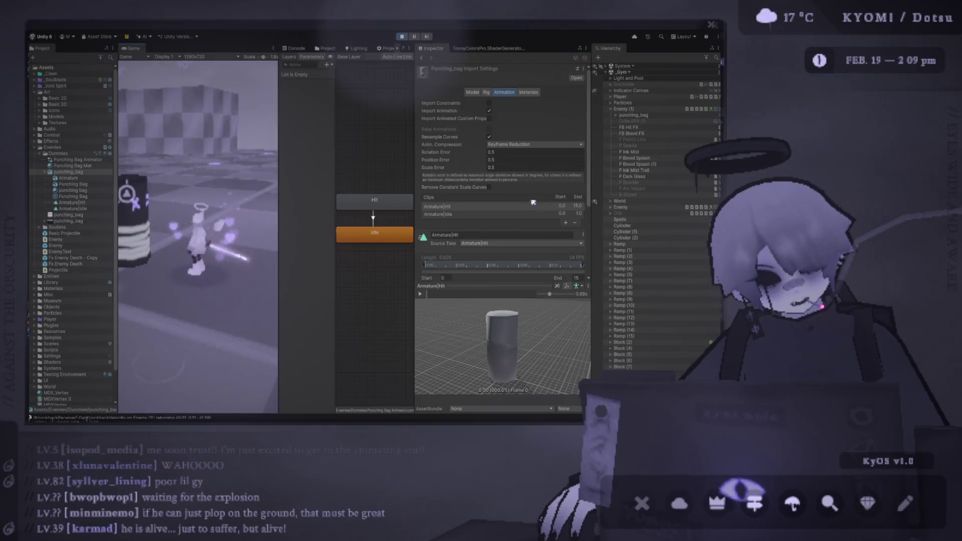
click(645, 129)
click(639, 116)
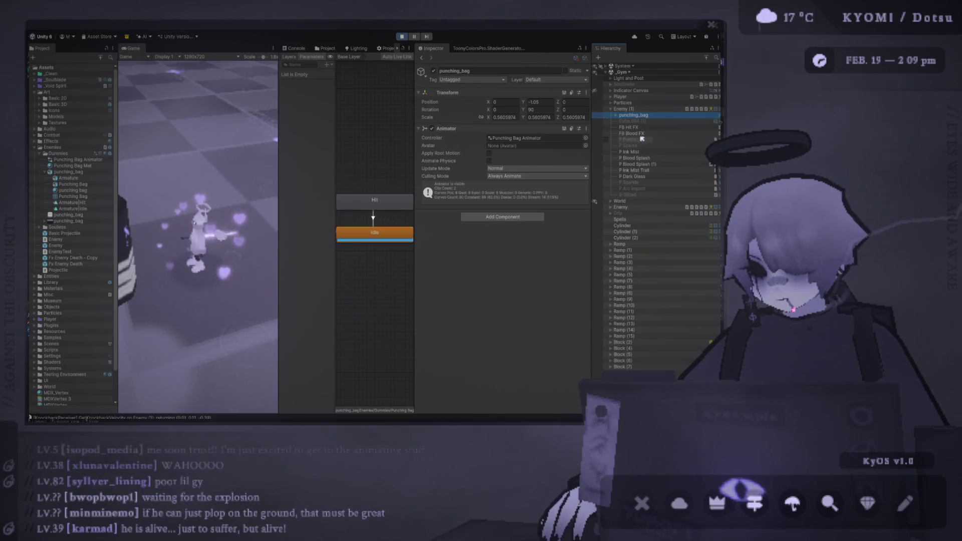
click(645, 127)
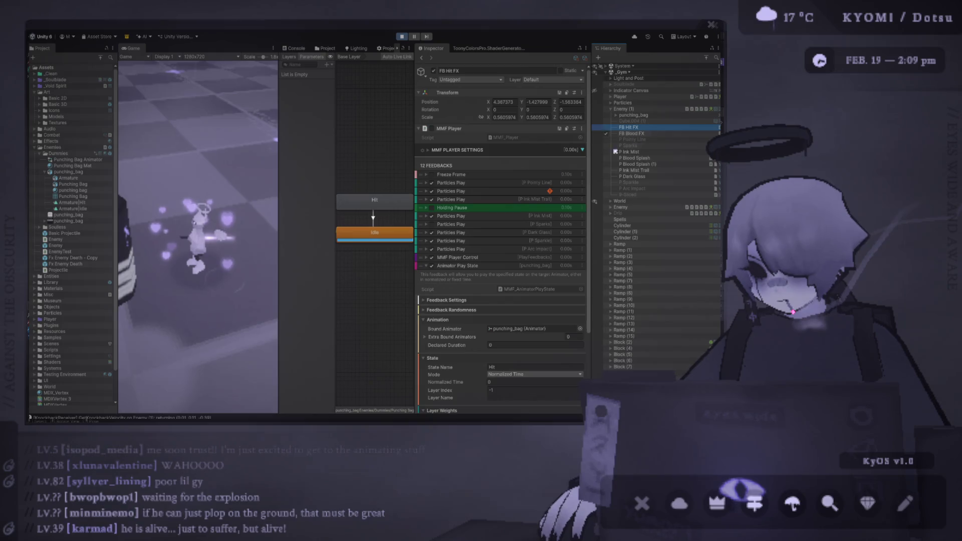
click(483, 269)
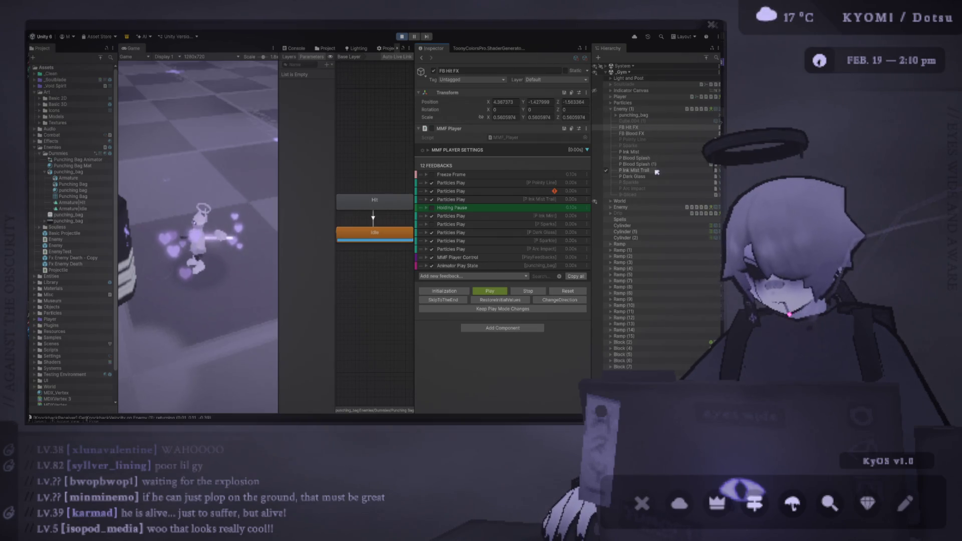
Step: Inspect Enemy (1) and Indicator Canvas > Indicator settings, then bring up punching_bag.psd in Photoshop
click(646, 109)
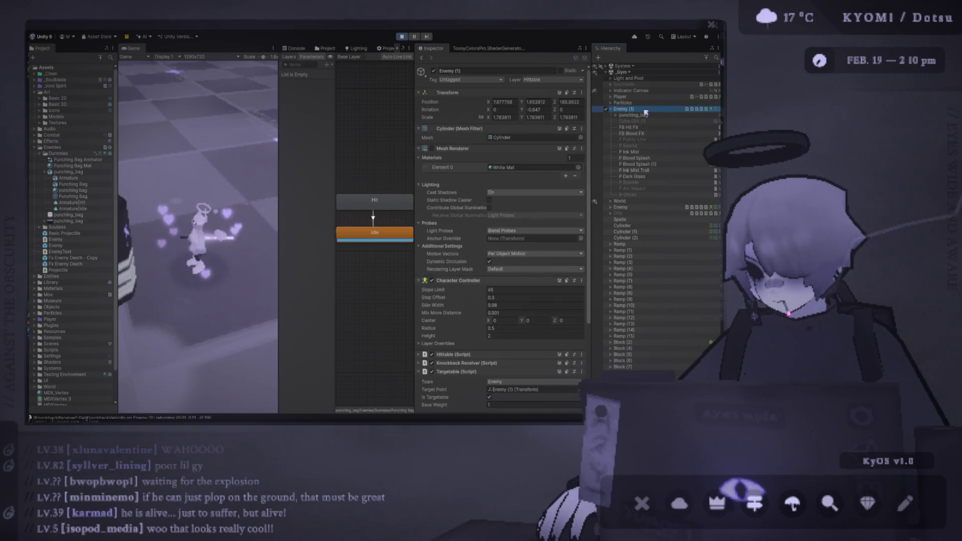
scroll(503, 257, down, 10)
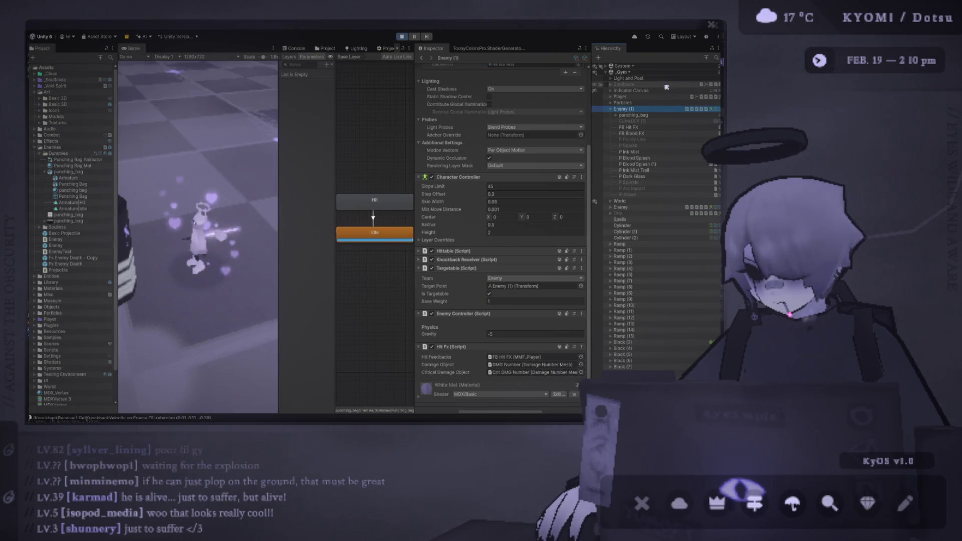
click(613, 91)
click(609, 91)
click(632, 97)
scroll(521, 198, down, 4)
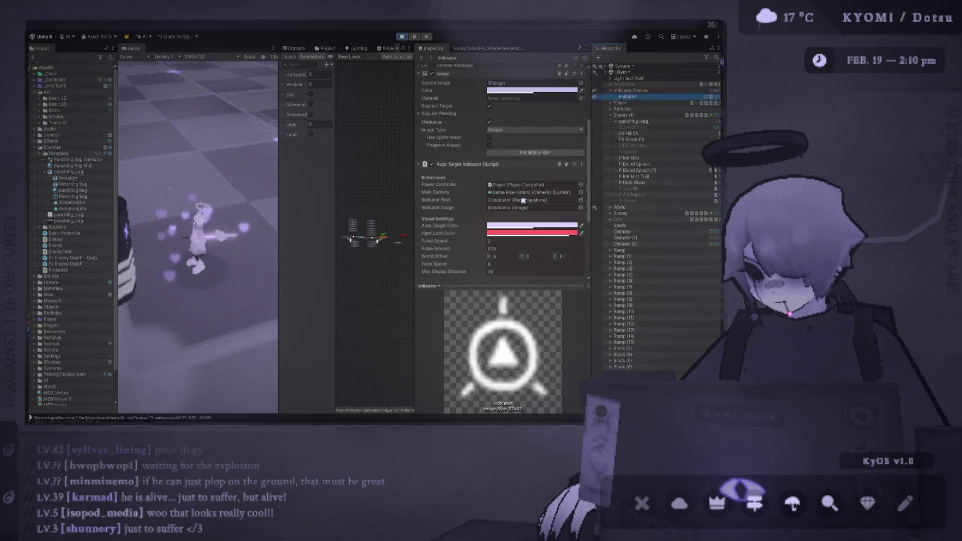
key(alt+Tab)
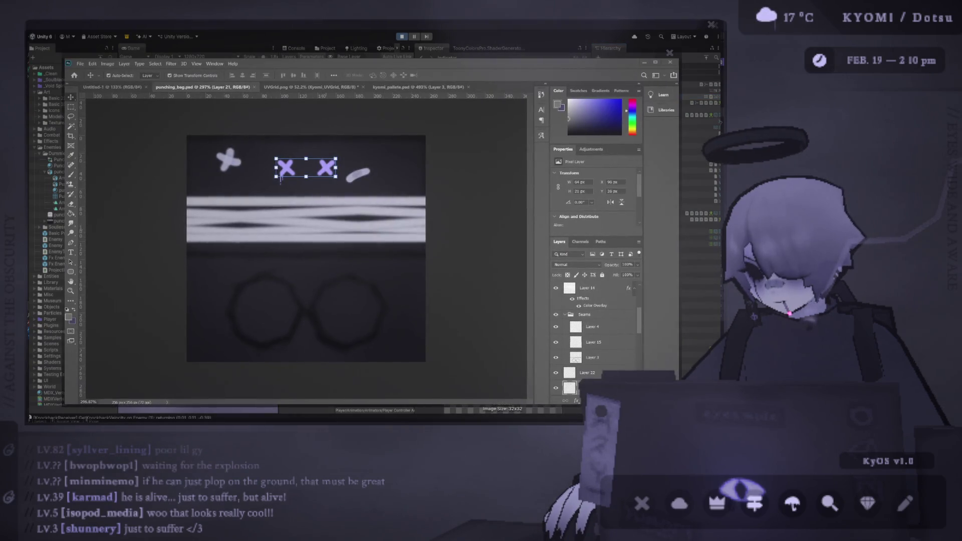
Step: Return to Unity, play-test in a Shift+Space maximized Game view, then switch to punching_bag.psd
key(alt+Tab)
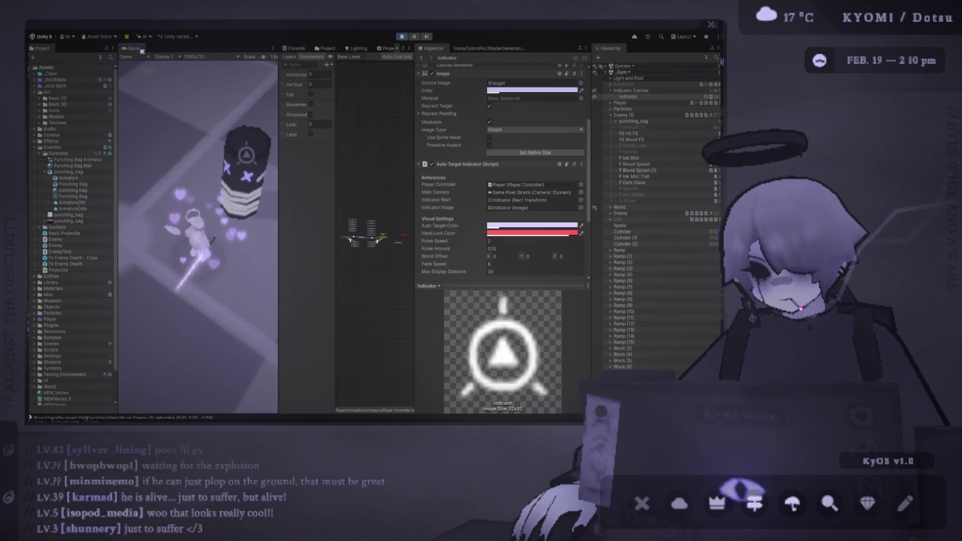
key(shift+space)
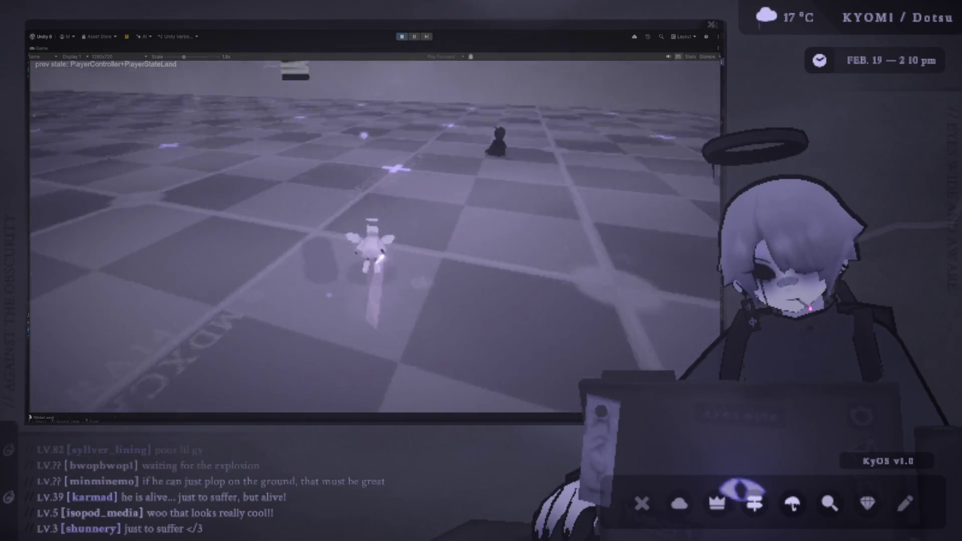
key(alt+Tab)
key(alt+Tab)
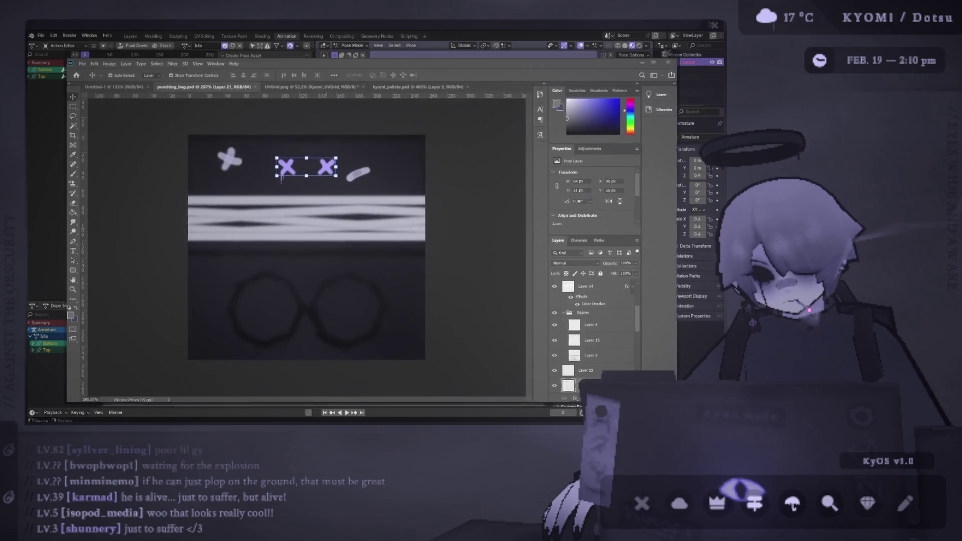
scroll(569, 315, down, 5)
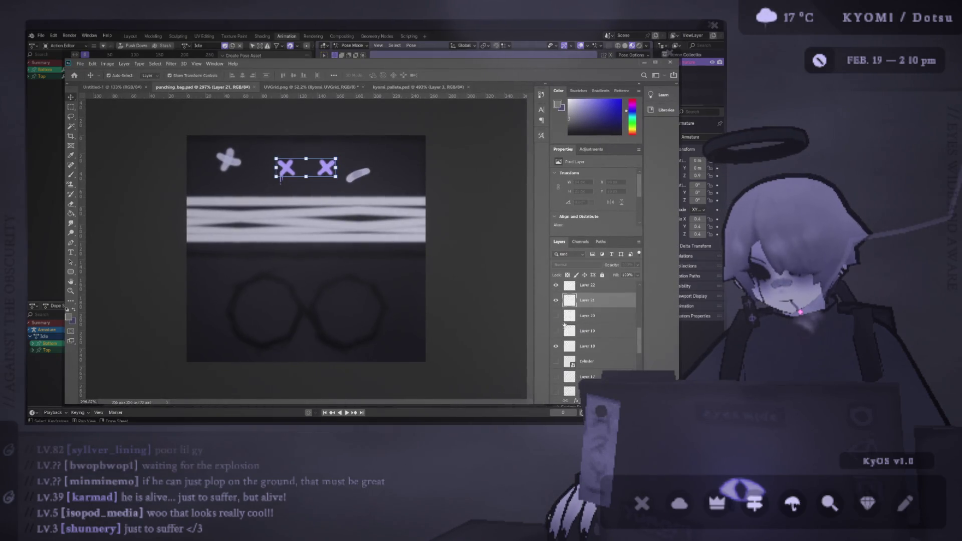
click(555, 300)
scroll(558, 325, up, 3)
click(555, 347)
click(556, 347)
click(600, 366)
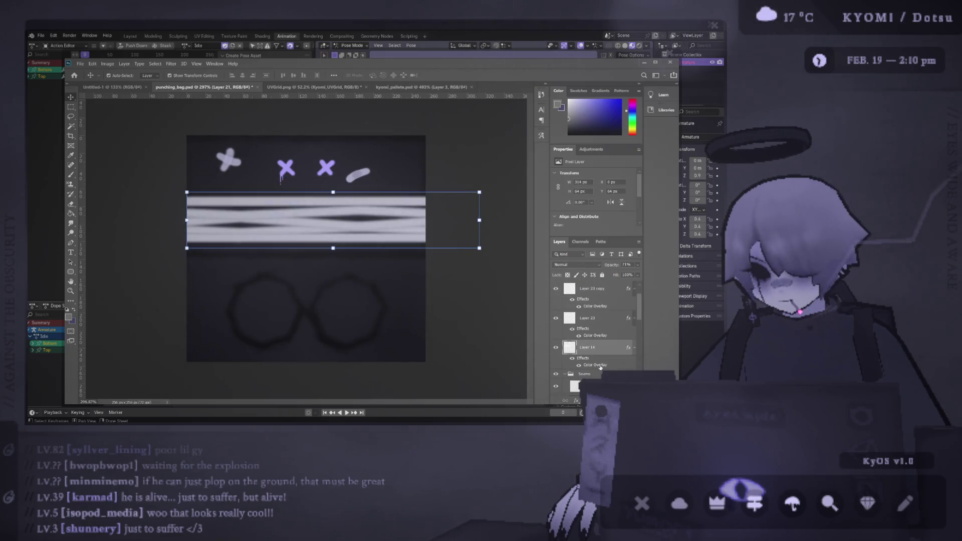
key(h)
drag(333, 297, 285, 293)
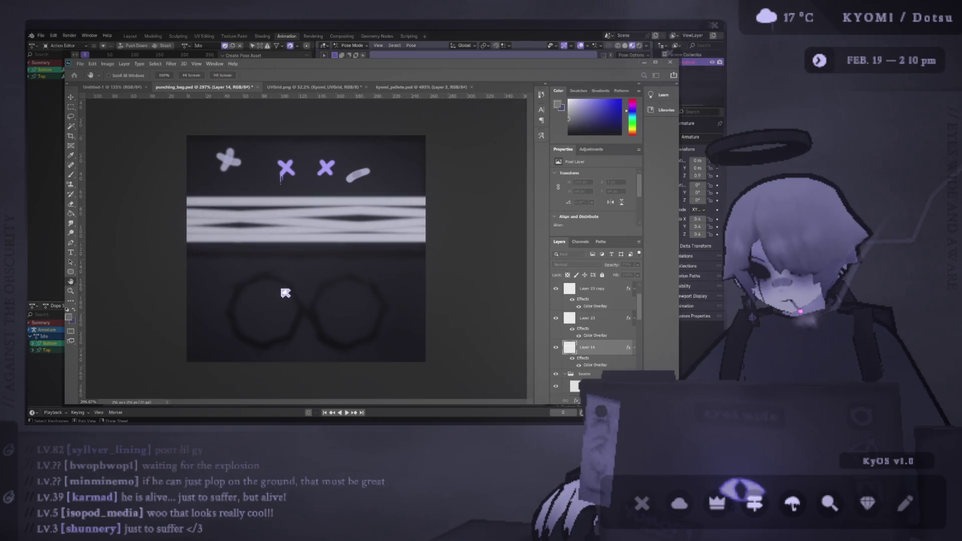
key(v)
key(alt+Tab)
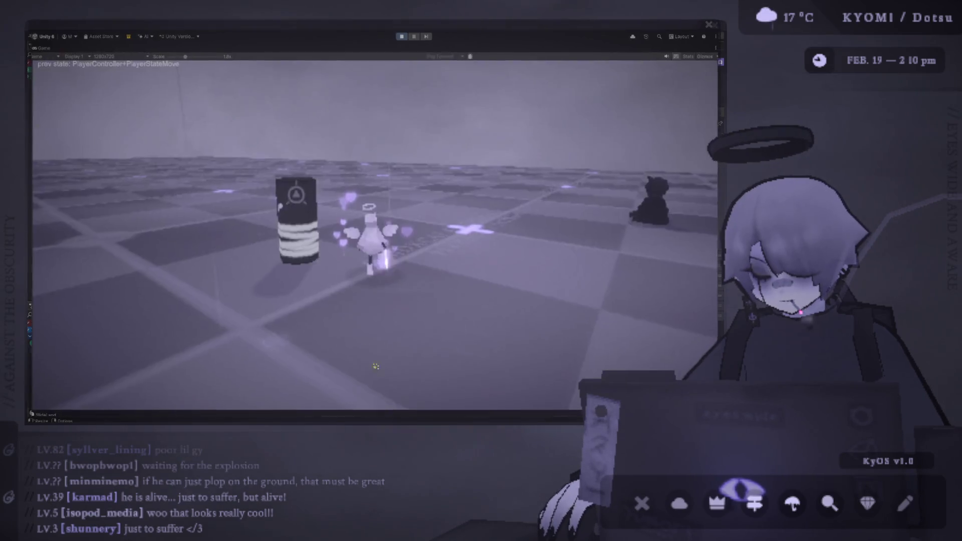
click(376, 366)
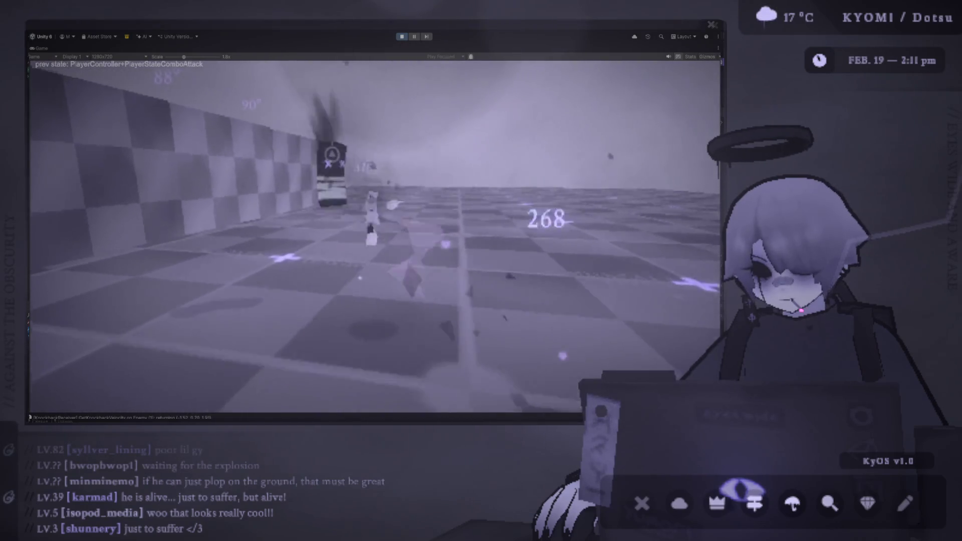
key(alt+Tab)
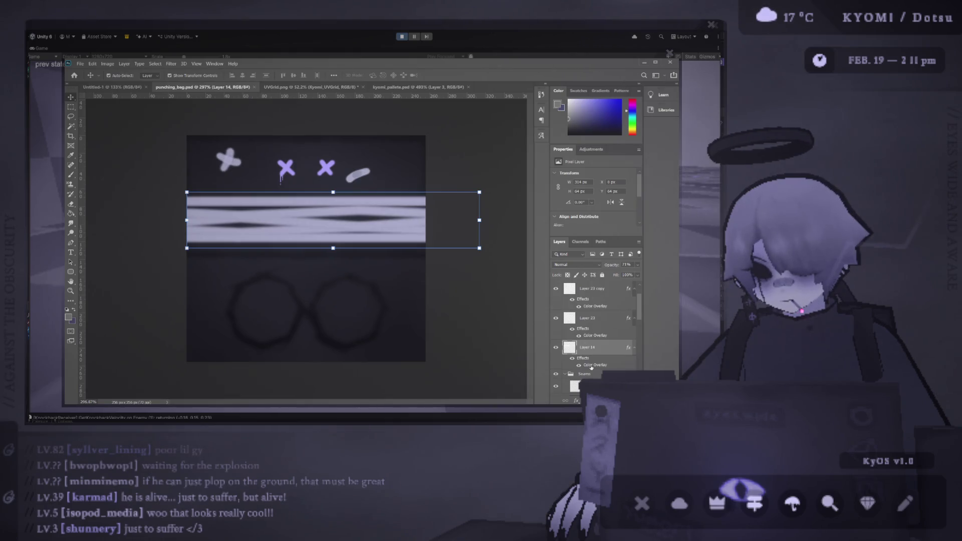
Step: Toggle between the Hand and Eyedropper tools on the texture, then return to Unity's running game
key(h)
key(i)
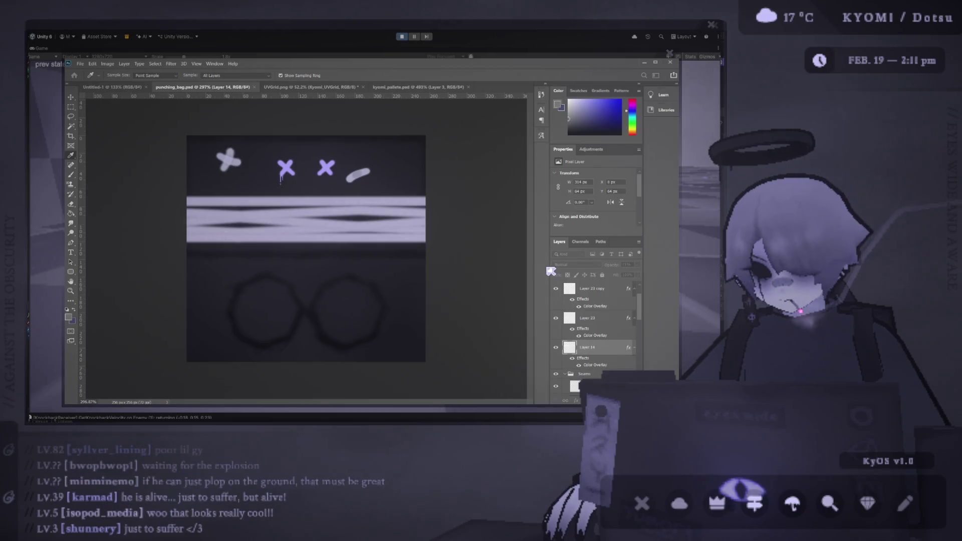
key(h)
key(v)
key(alt+Tab)
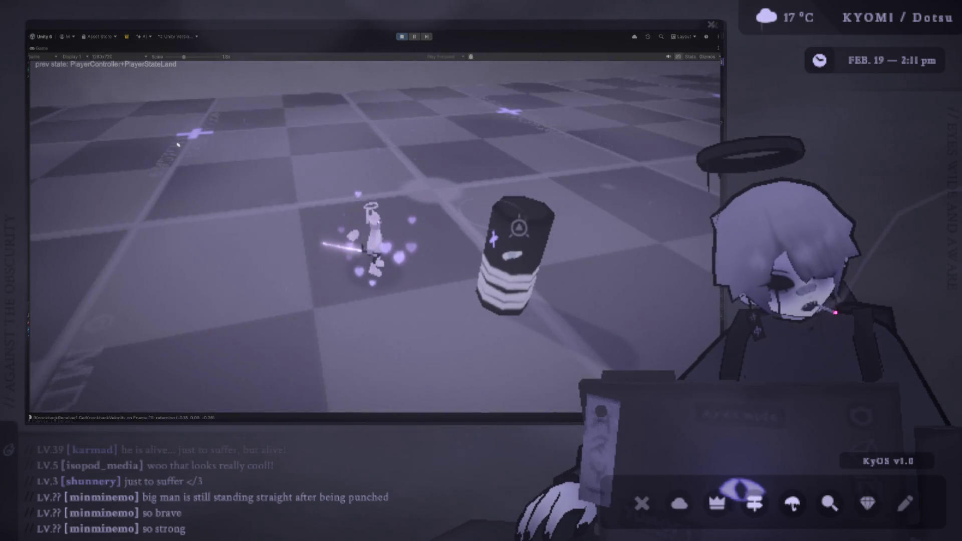
Step: Stop the Unity play test and flip between the punching_bag texture and the editor
click(402, 36)
key(alt+Tab)
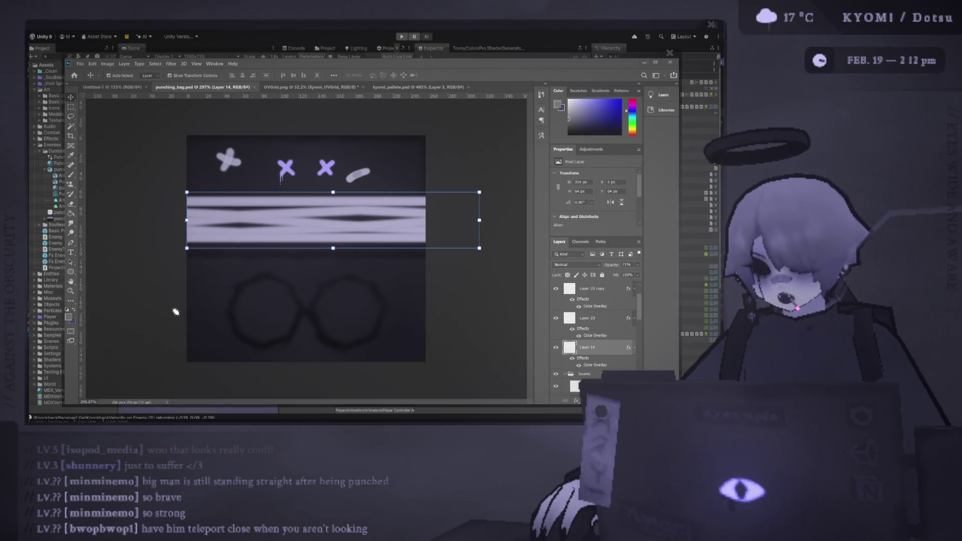
key(alt+Tab)
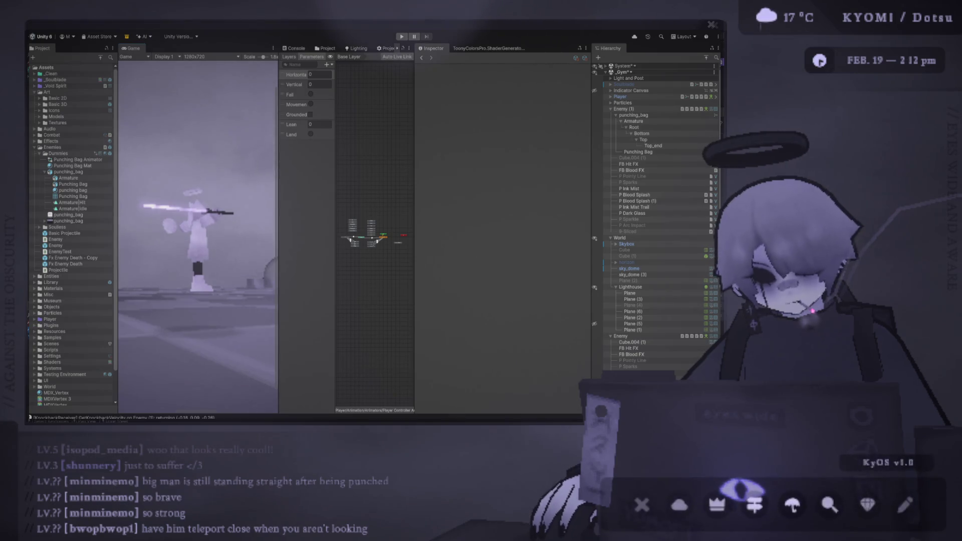
key(alt+Tab)
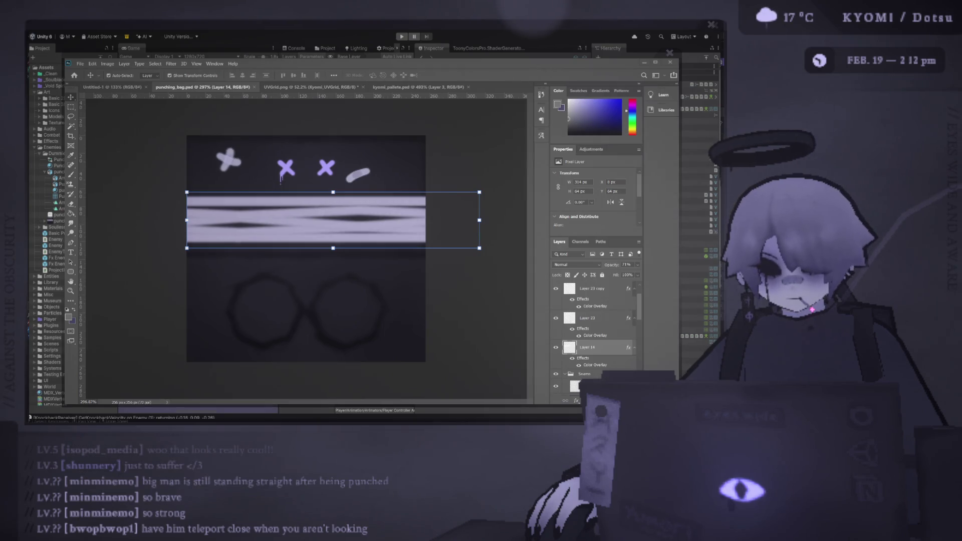
key(alt+Tab)
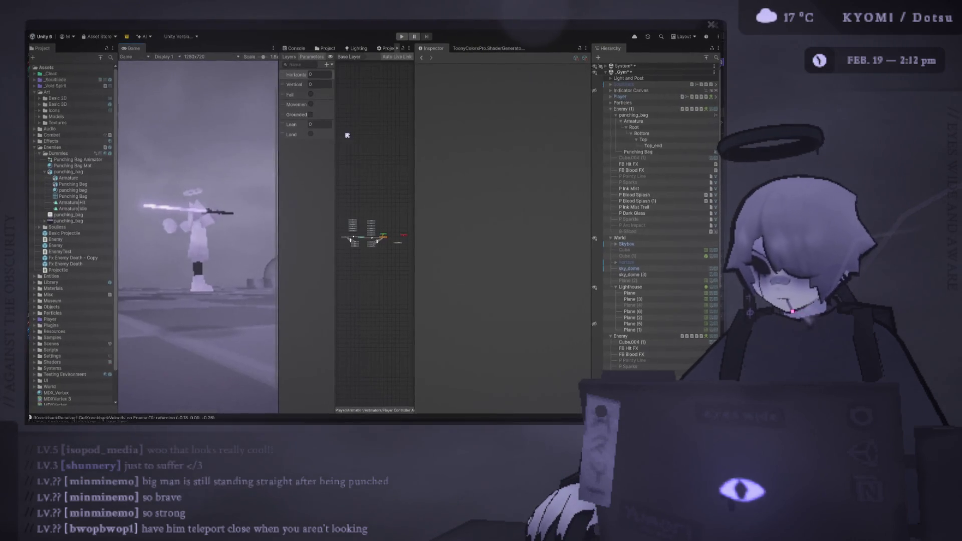
key(alt+Tab)
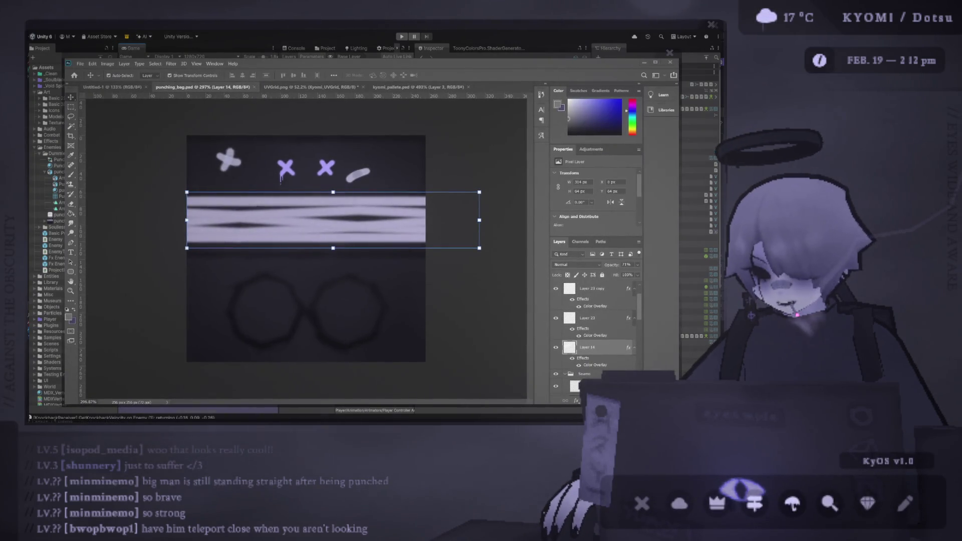
Step: Bring up the rigged punching bag in Blender and widen its 3D viewport
key(alt+Tab)
drag(316, 162, 201, 166)
scroll(414, 200, up, 3)
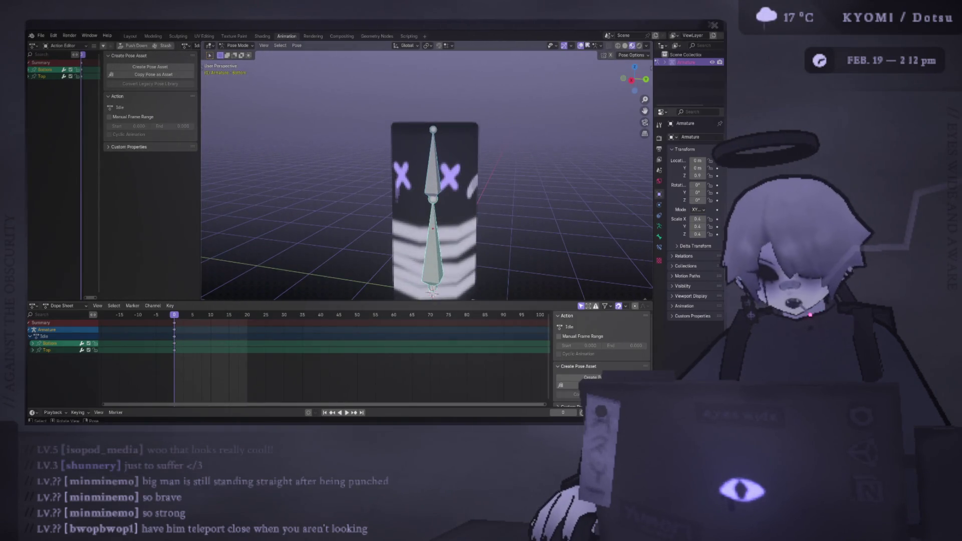
Step: Hide overlays and orbit around the textured bag, ending on the numpad 3 view, then return to Photoshop
key(shift+alt+z)
mouse_move(466, 150)
middle_down()
mouse_move(485, 122)
mouse_move(271, 135)
mouse_move(588, 131)
mouse_move(573, 140)
middle_up()
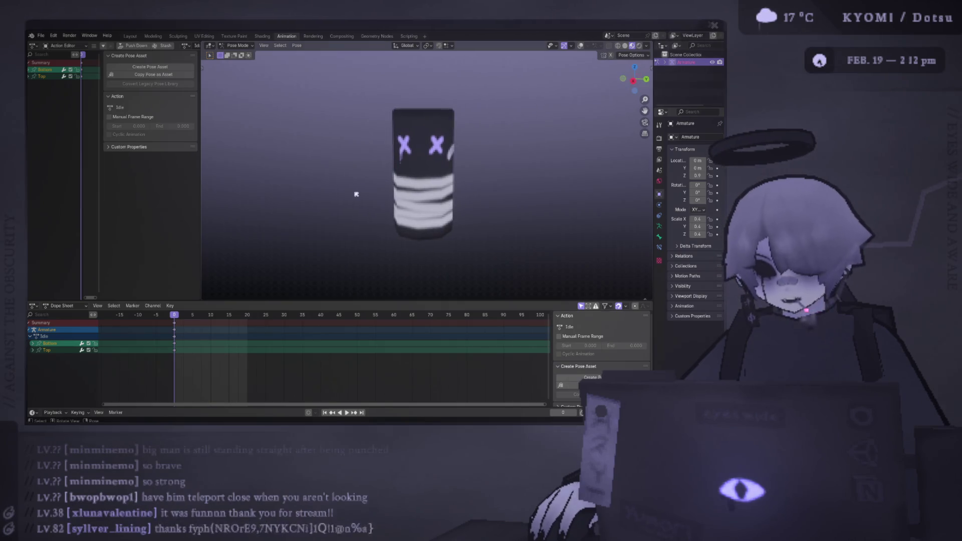
scroll(369, 166, up, 2)
mouse_move(383, 135)
middle_down()
mouse_move(385, 201)
mouse_move(387, 129)
middle_up()
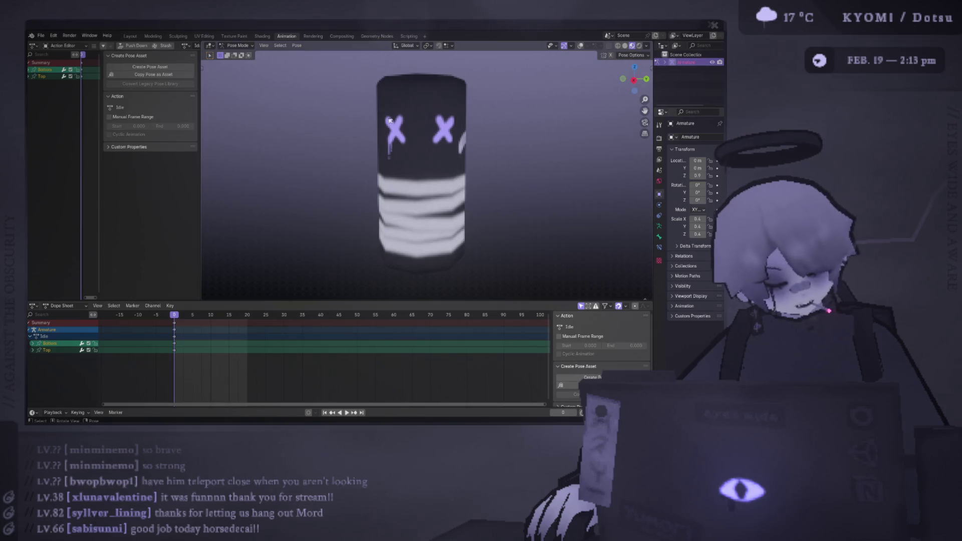
mouse_move(390, 120)
middle_down()
mouse_move(450, 301)
mouse_move(526, 256)
mouse_move(247, 213)
mouse_move(284, 274)
mouse_move(339, 257)
mouse_move(388, 212)
mouse_move(288, 217)
mouse_move(418, 122)
middle_up()
scroll(437, 197, up, 1)
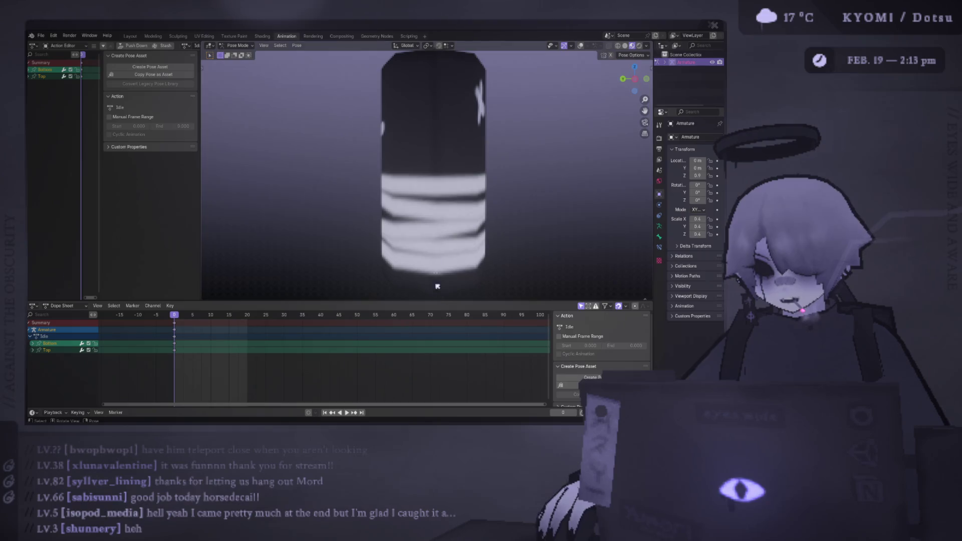
mouse_move(443, 82)
middle_down()
mouse_move(444, 183)
mouse_move(501, 103)
mouse_move(415, 99)
mouse_move(504, 98)
mouse_move(468, 96)
mouse_move(394, 147)
middle_up()
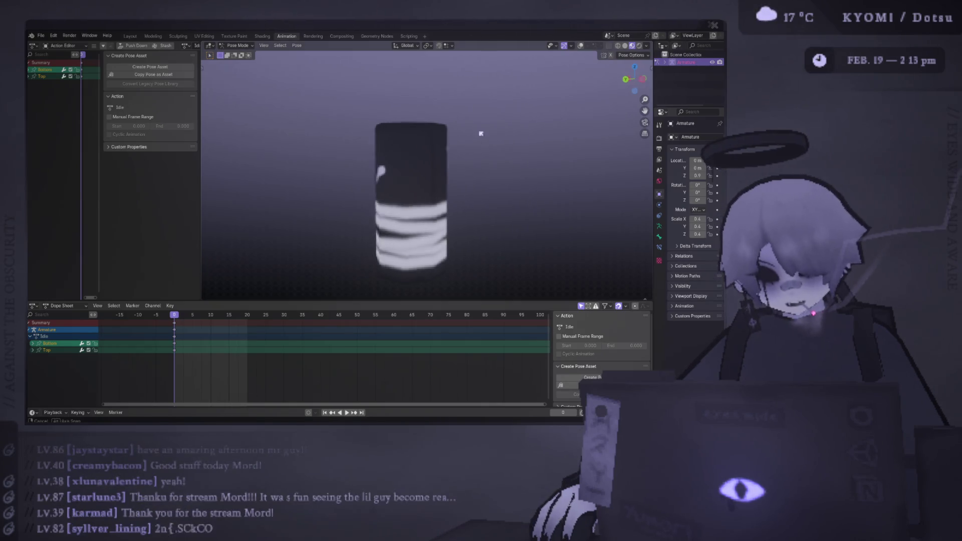
key(KP_3)
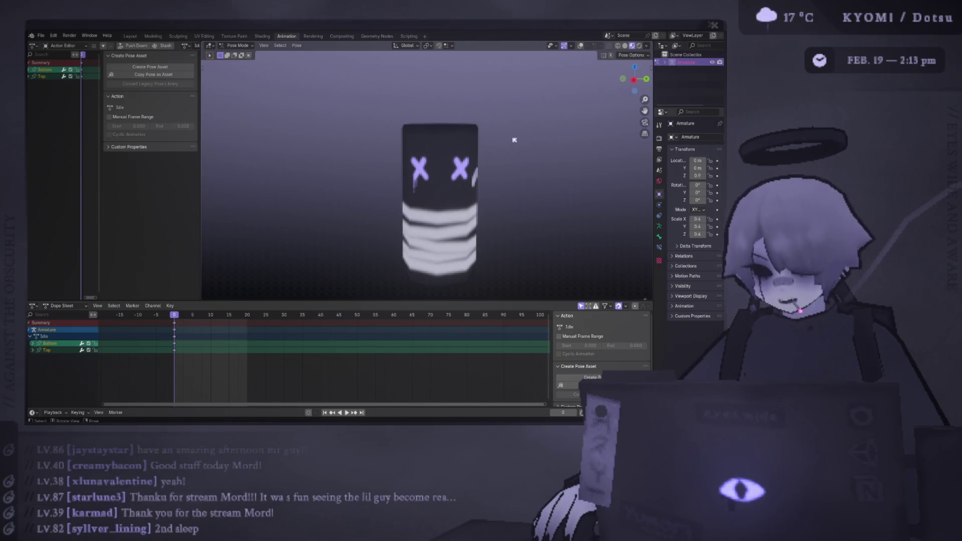
key(alt+Tab)
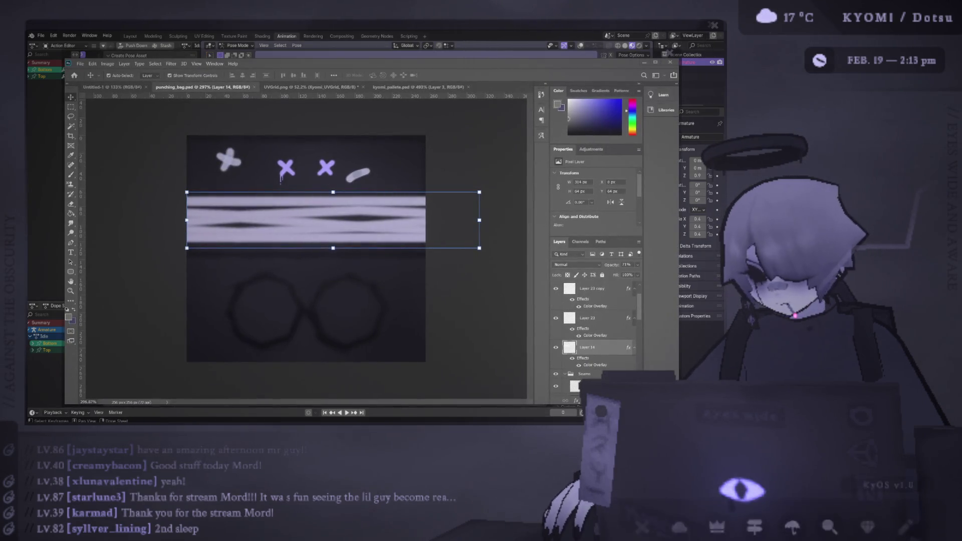
Step: Switch from Photoshop back to the X-eyed, striped punching bag in Blender
key(alt+Tab)
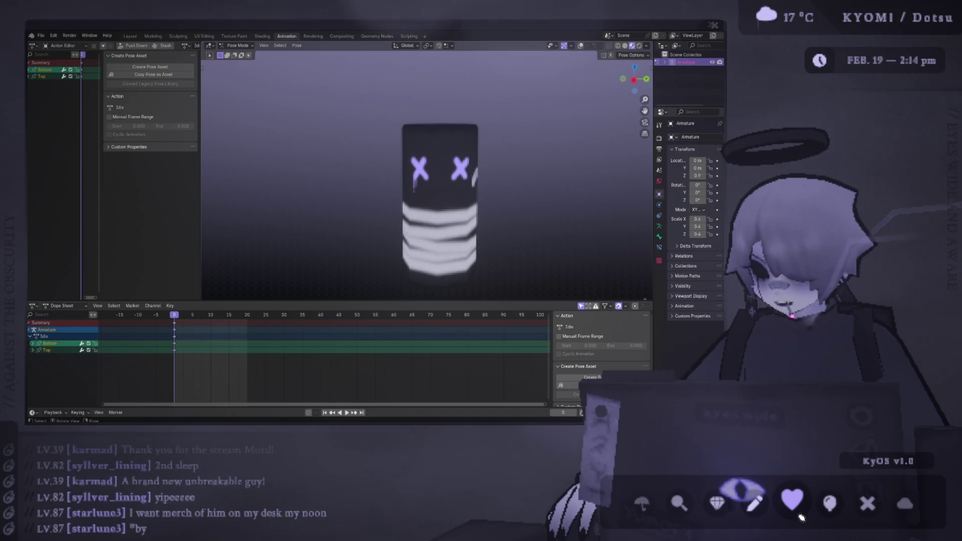
Step: Open the KyOS supporters thank-you list and drag it over the centre of the Blender window
click(794, 501)
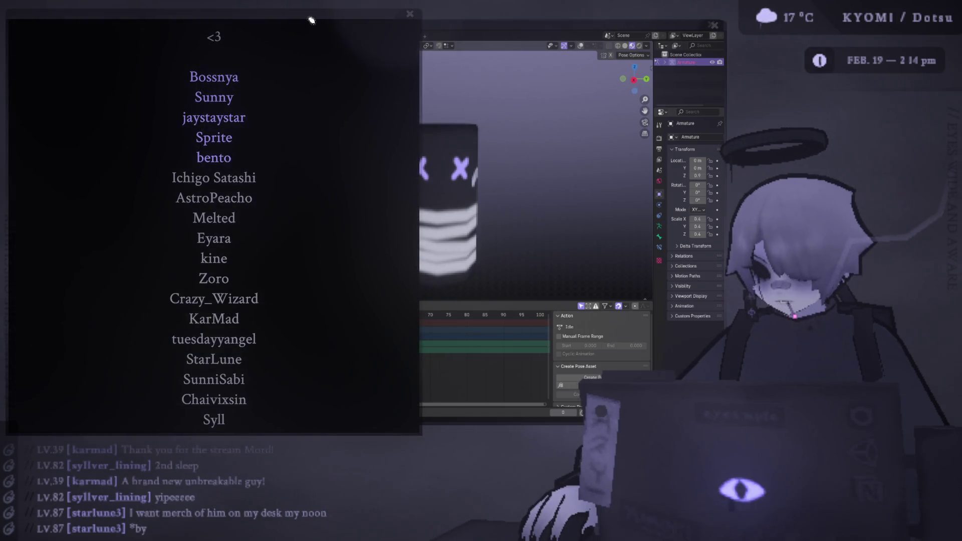
mouse_move(323, 26)
mouse_down()
mouse_move(351, 62)
mouse_move(375, 70)
mouse_move(344, 40)
mouse_move(396, 79)
mouse_move(423, 75)
mouse_move(392, 46)
mouse_move(363, 53)
mouse_move(371, 60)
mouse_move(382, 32)
mouse_move(370, 49)
mouse_up()
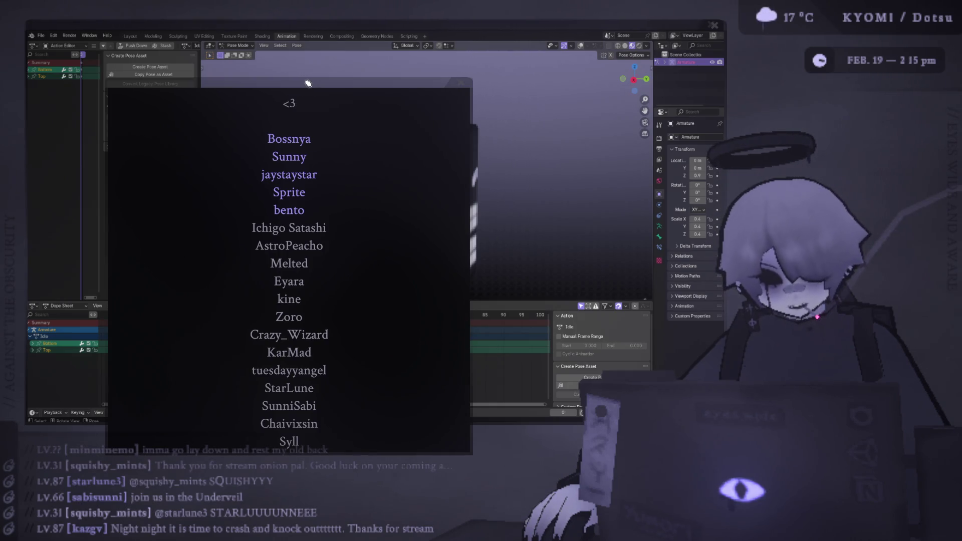
drag(311, 91, 331, 51)
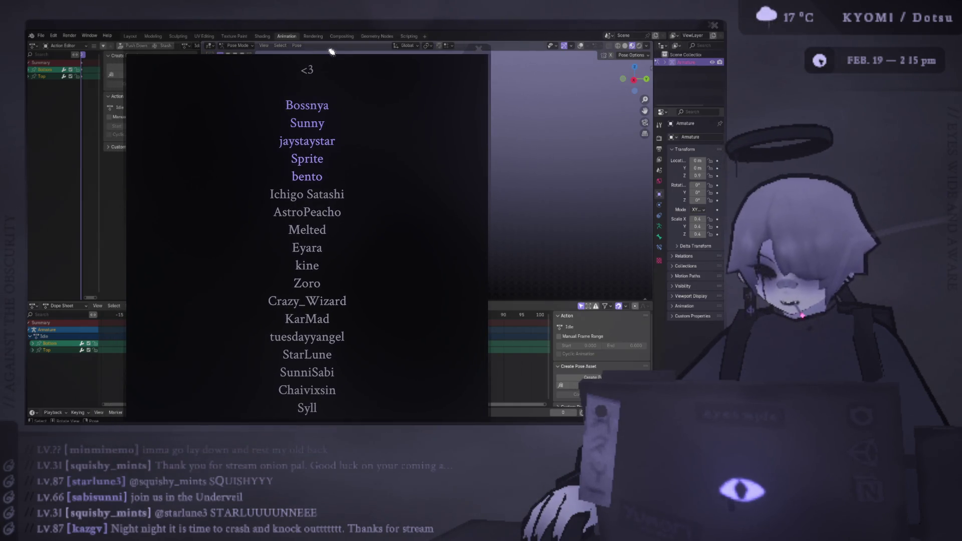